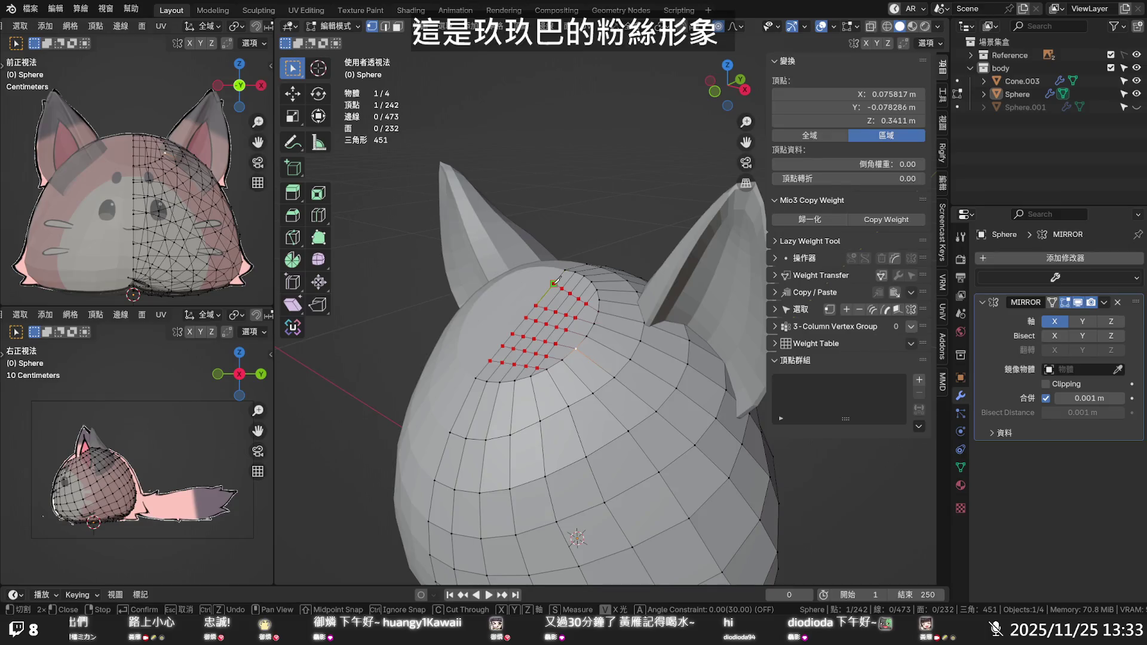
Commit the knife cut on the head top and dissolve the four stray edges it left
{"action": "key", "text": "Return"}
{"action": "left_click", "coordinate": [543, 367]}
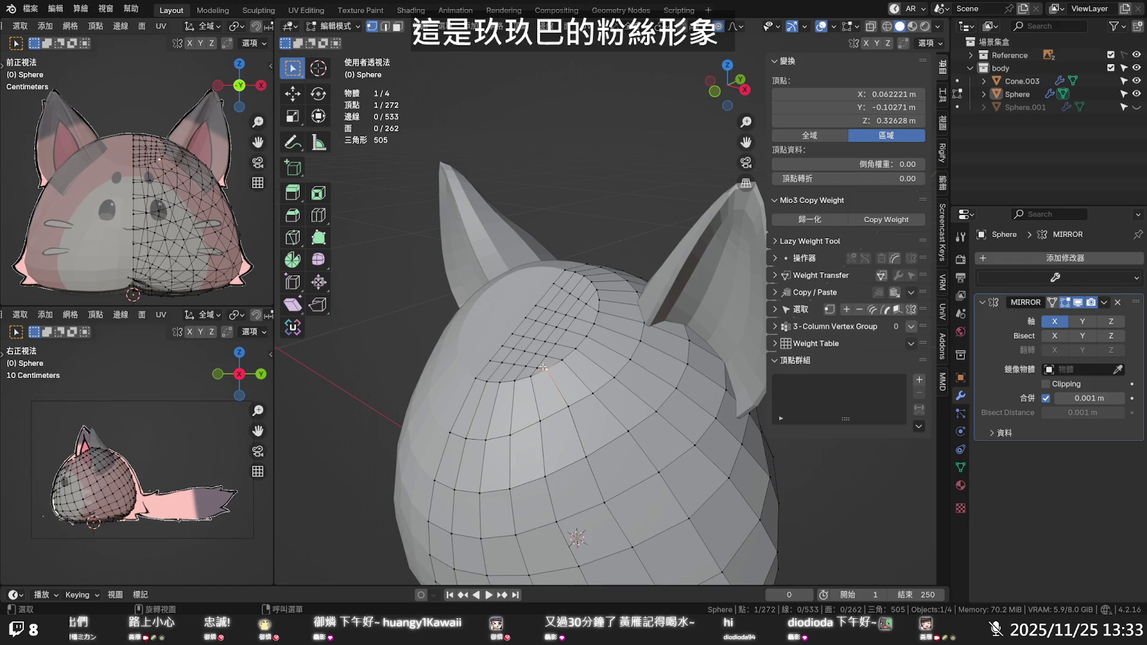
{"action": "key", "text": "2"}
{"action": "left_click", "coordinate": [531, 368]}
{"action": "left_click", "coordinate": [524, 365], "text": "shift"}
{"action": "left_click", "coordinate": [516, 364], "text": "shift"}
{"action": "left_click", "coordinate": [507, 363], "text": "shift"}
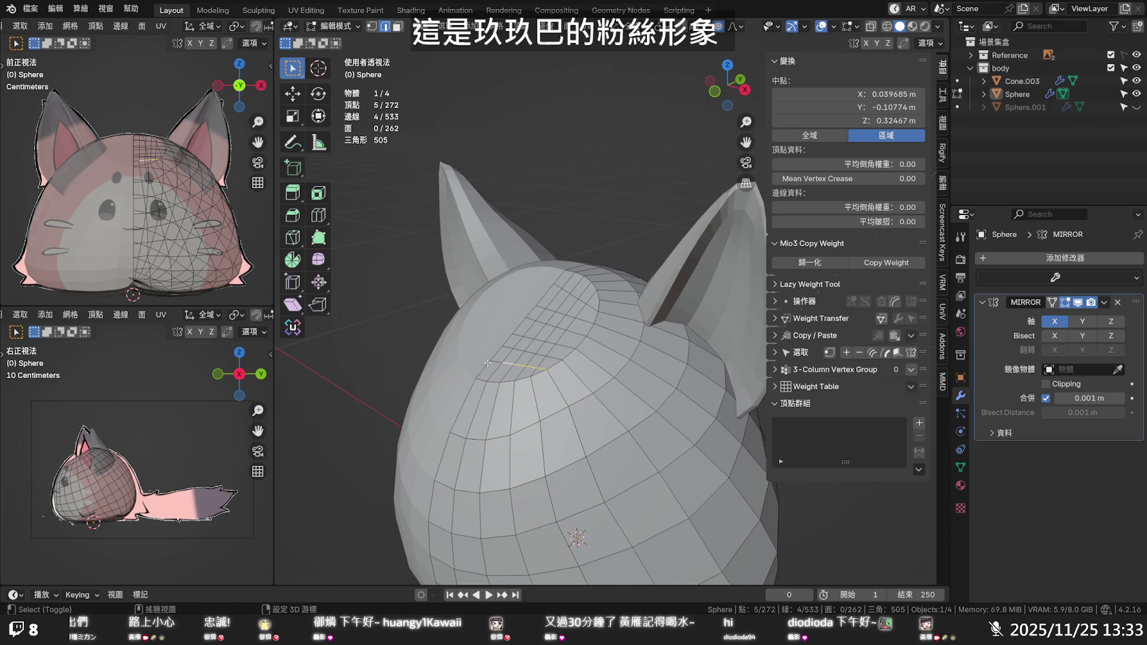
{"action": "key", "text": "x"}
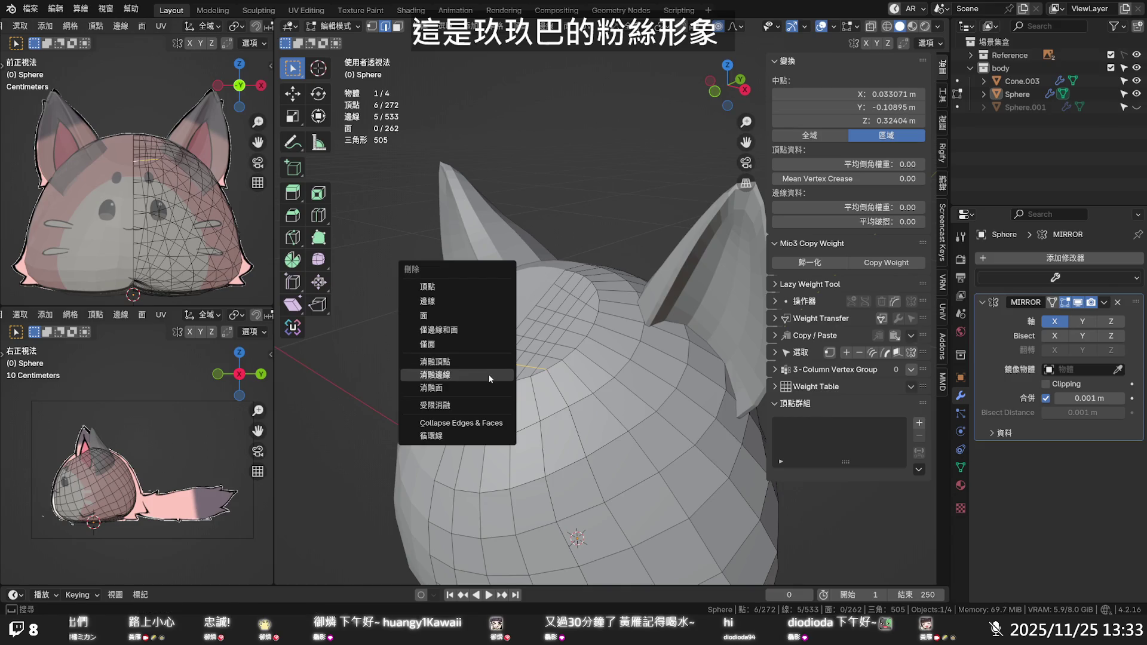
{"action": "left_click", "coordinate": [489, 374]}
Select the centre vertex on the symmetry line and set transform orientation to Normal
{"action": "key", "text": "1"}
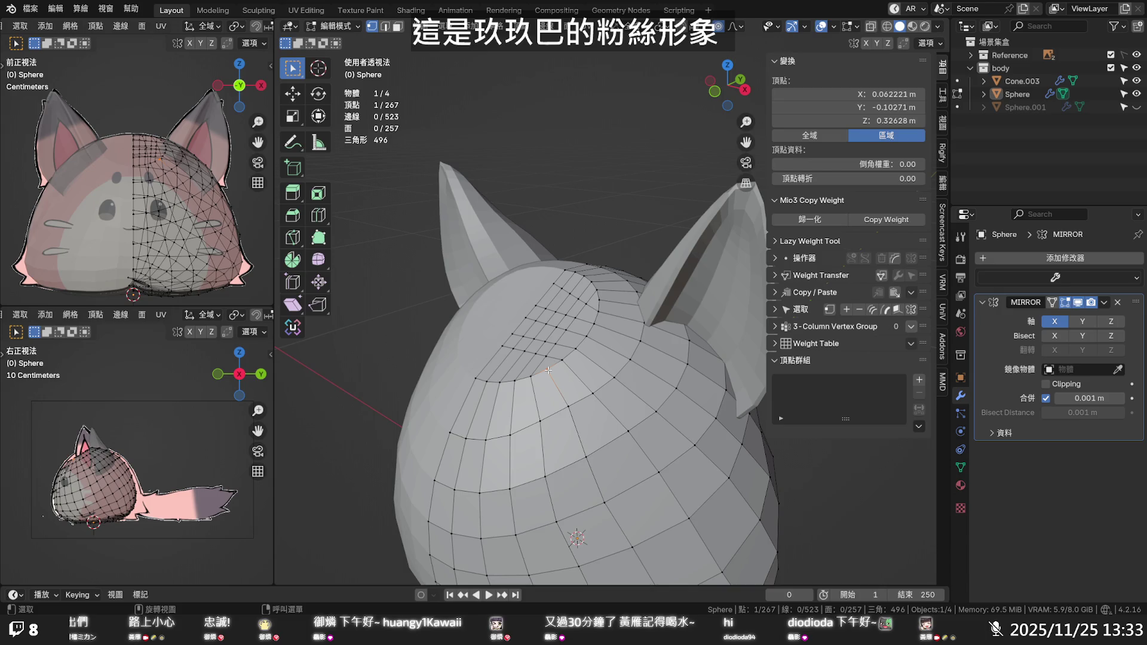
{"action": "left_click", "coordinate": [555, 336]}
{"action": "left_click", "coordinate": [550, 330]}
{"action": "left_click", "coordinate": [527, 319]}
{"action": "key", "text": "comma"}
{"action": "left_click", "coordinate": [631, 93]}
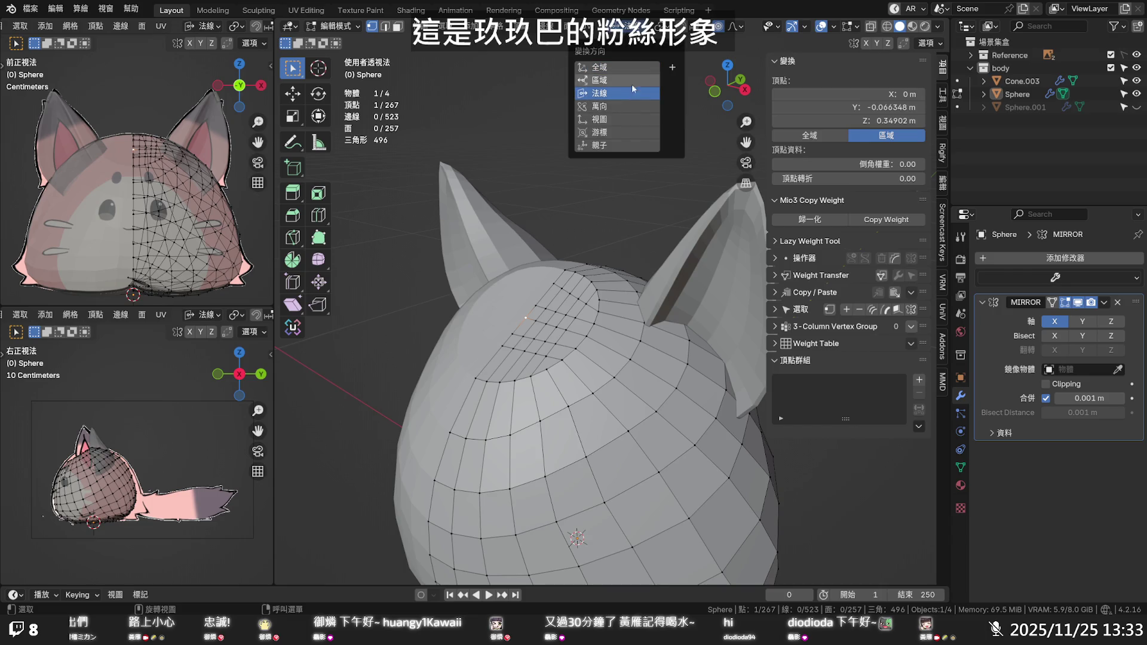
{"action": "key", "text": "ctrl+shift+Tab"}
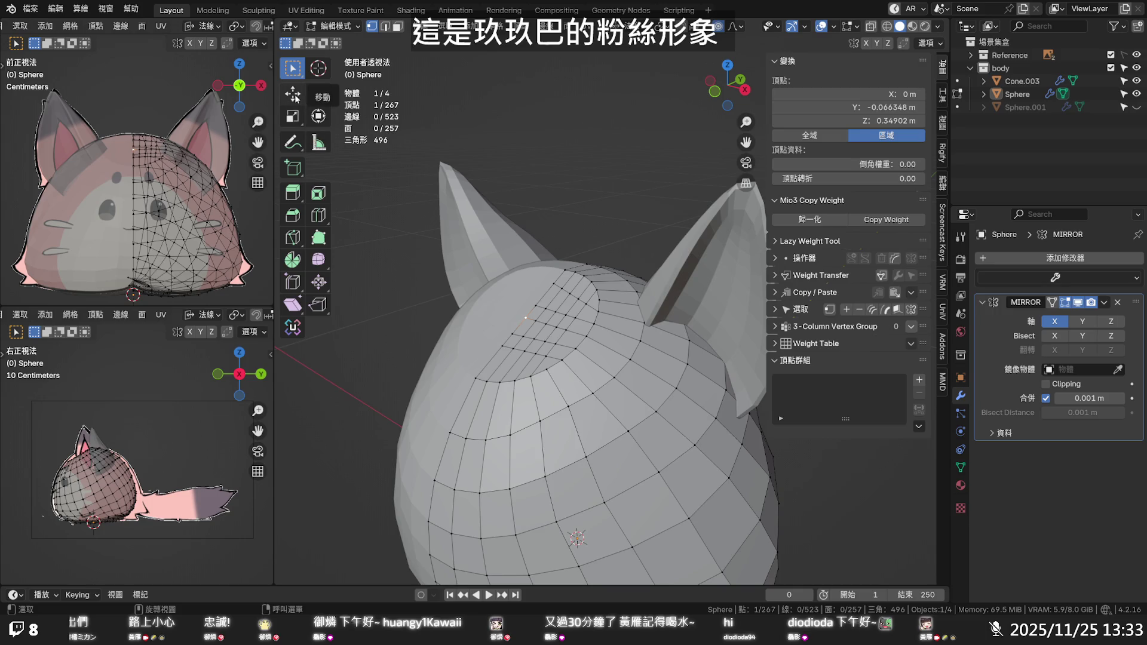
{"action": "left_click", "coordinate": [293, 95]}
Lift the centre head-top vertex about 0.019 m with Smooth proportional falloff at size 0.112, then grow the selection
{"action": "middle_click_drag", "start_coordinate": [557, 295], "coordinate": [511, 274]}
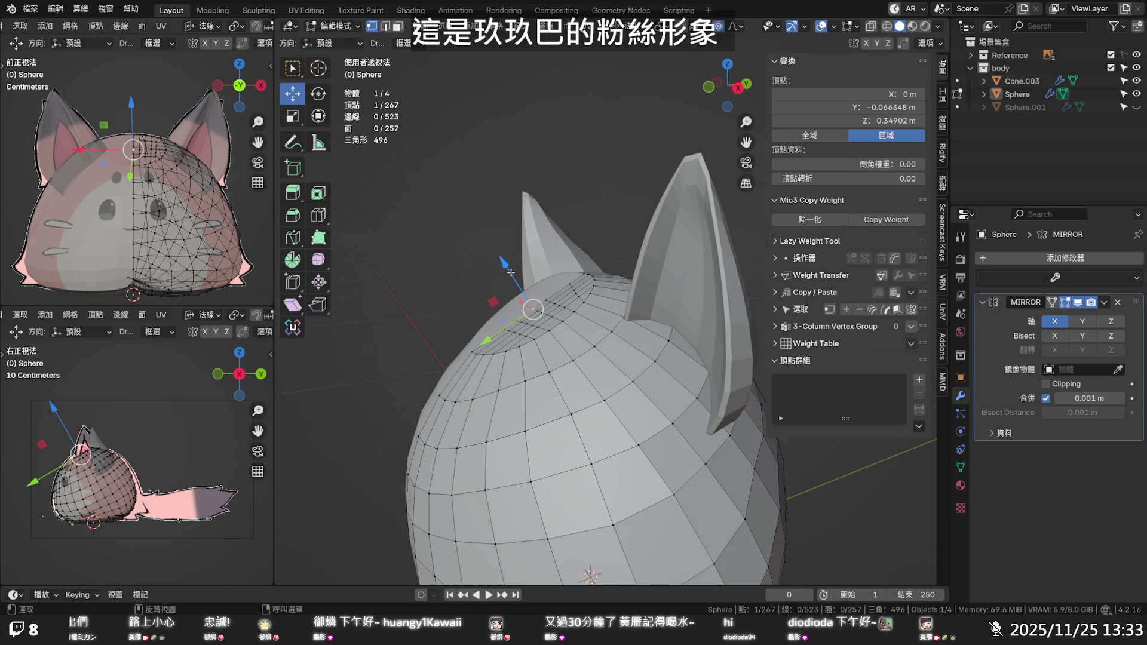
{"action": "key", "text": "g"}
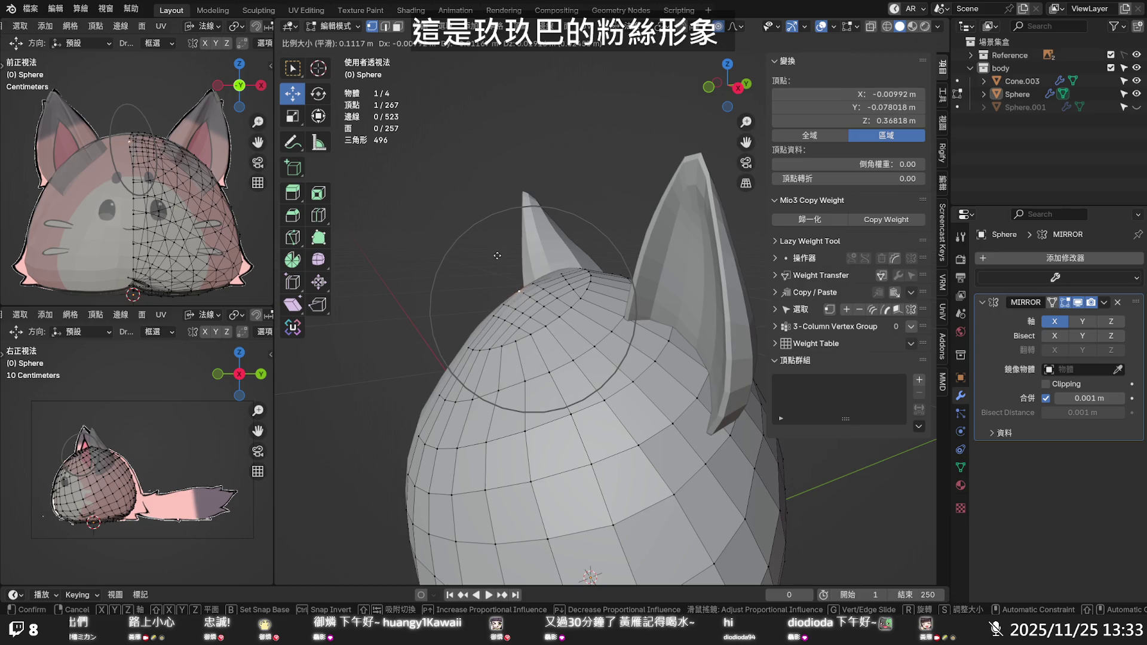
{"action": "left_click", "coordinate": [497, 256]}
{"action": "middle_click_drag", "start_coordinate": [497, 255], "coordinate": [620, 319]}
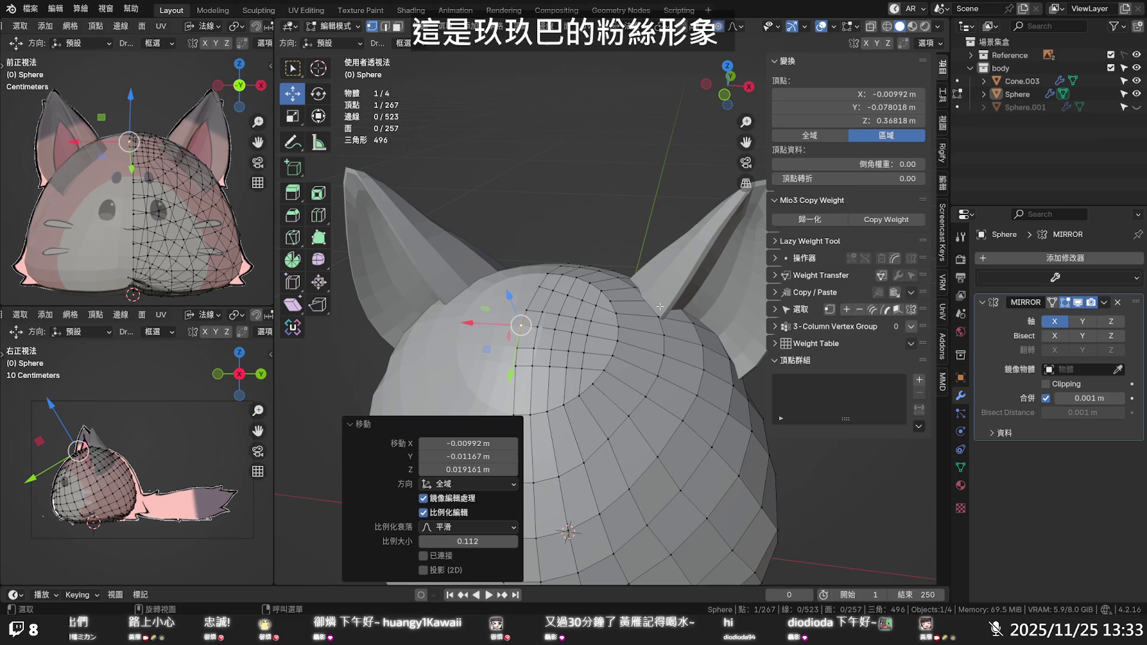
{"action": "key", "text": "ctrl+KP_Add"}
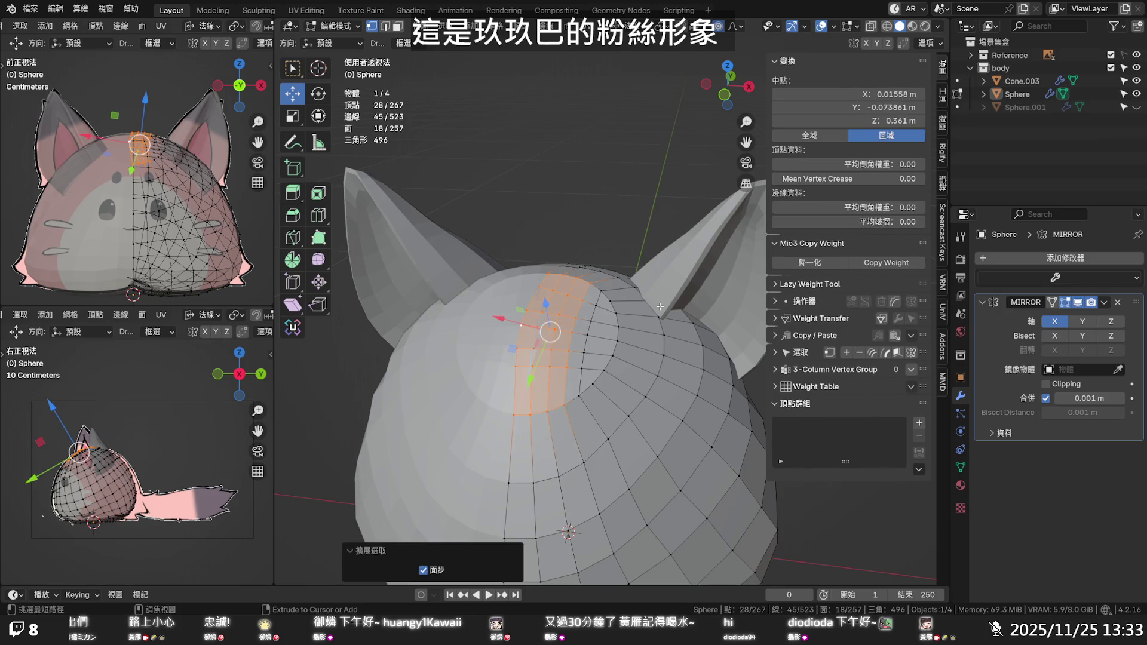
Grow the face strip and add faces to its right and below on the head's right half
{"action": "key", "text": "ctrl+KP_Add"}
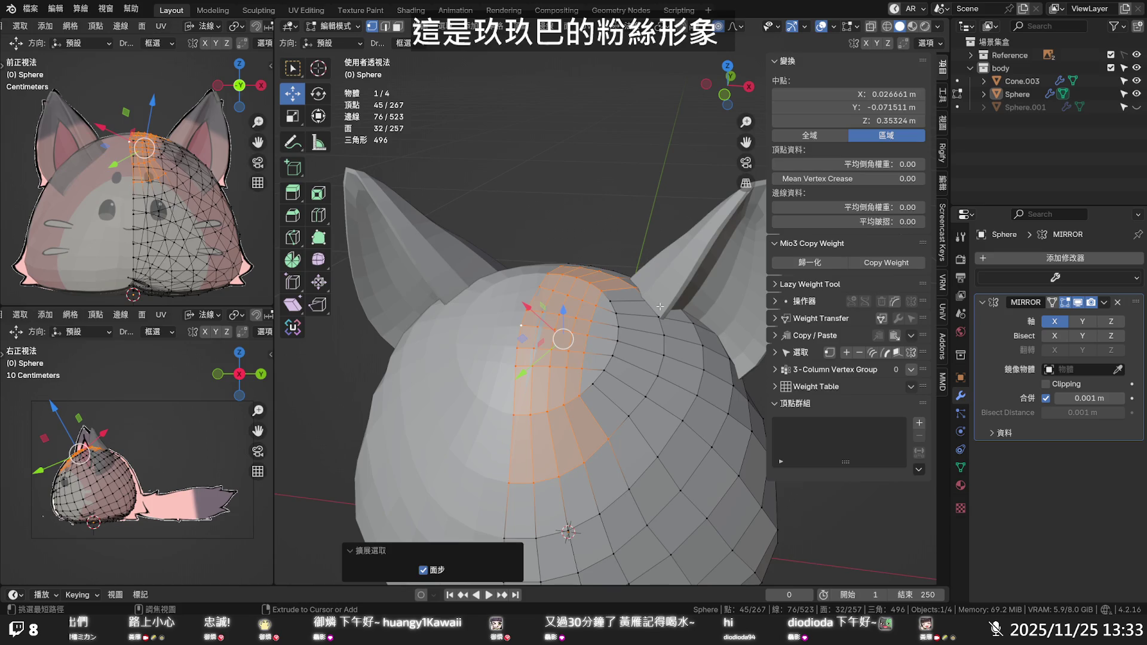
{"action": "left_click", "coordinate": [618, 295], "text": "shift"}
{"action": "left_click", "coordinate": [607, 306], "text": "shift"}
{"action": "left_click", "coordinate": [605, 322], "text": "shift"}
{"action": "left_click", "coordinate": [598, 353], "text": "shift"}
{"action": "left_click", "coordinate": [597, 366], "text": "shift"}
{"action": "left_click", "coordinate": [593, 387], "text": "shift"}
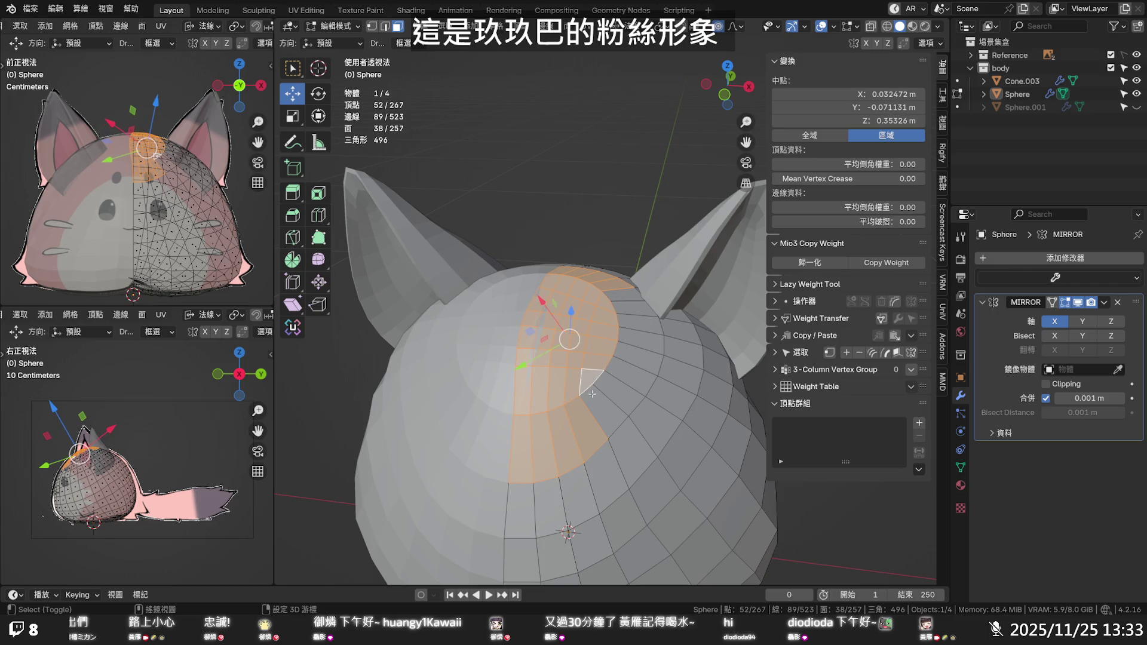
{"action": "left_click", "coordinate": [609, 407], "text": "shift"}
{"action": "left_click", "coordinate": [621, 392], "text": "shift"}
{"action": "left_click", "coordinate": [630, 376], "text": "shift"}
Add faces up the patch's right side and round the selection toward a sphere with To Sphere
{"action": "left_click", "coordinate": [644, 365], "text": "shift"}
{"action": "left_click", "coordinate": [648, 343], "text": "shift"}
{"action": "left_click", "coordinate": [646, 323], "text": "shift"}
{"action": "left_click", "coordinate": [639, 305], "text": "shift"}
{"action": "left_click", "coordinate": [625, 294], "text": "shift"}
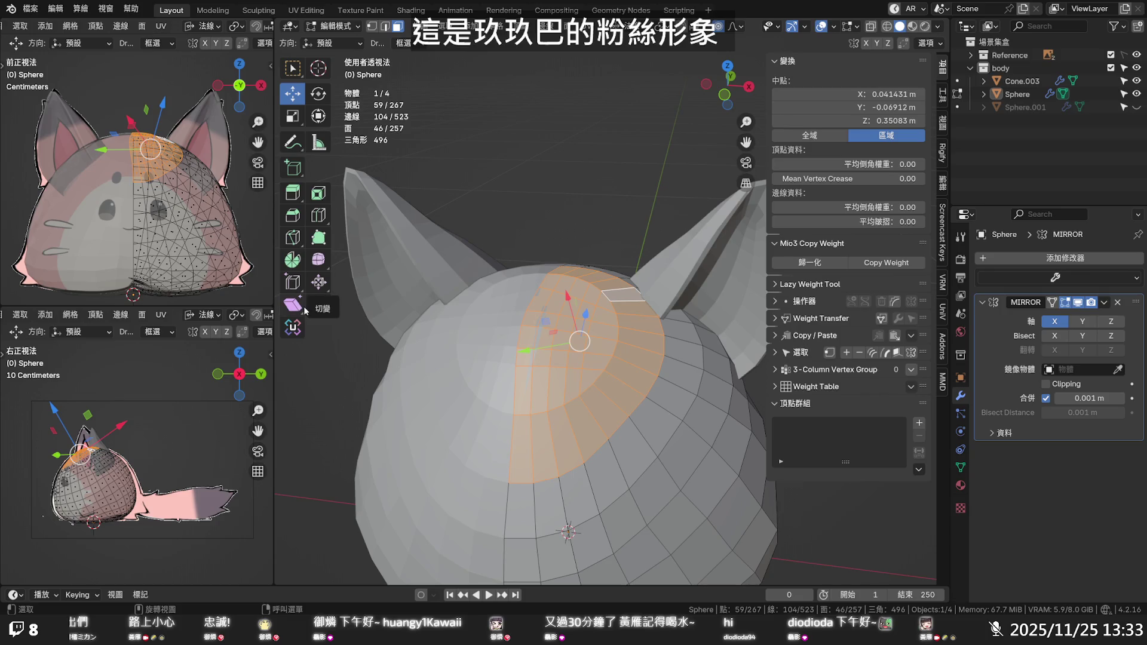
{"action": "left_click_drag", "start_coordinate": [305, 313], "coordinate": [333, 333]}
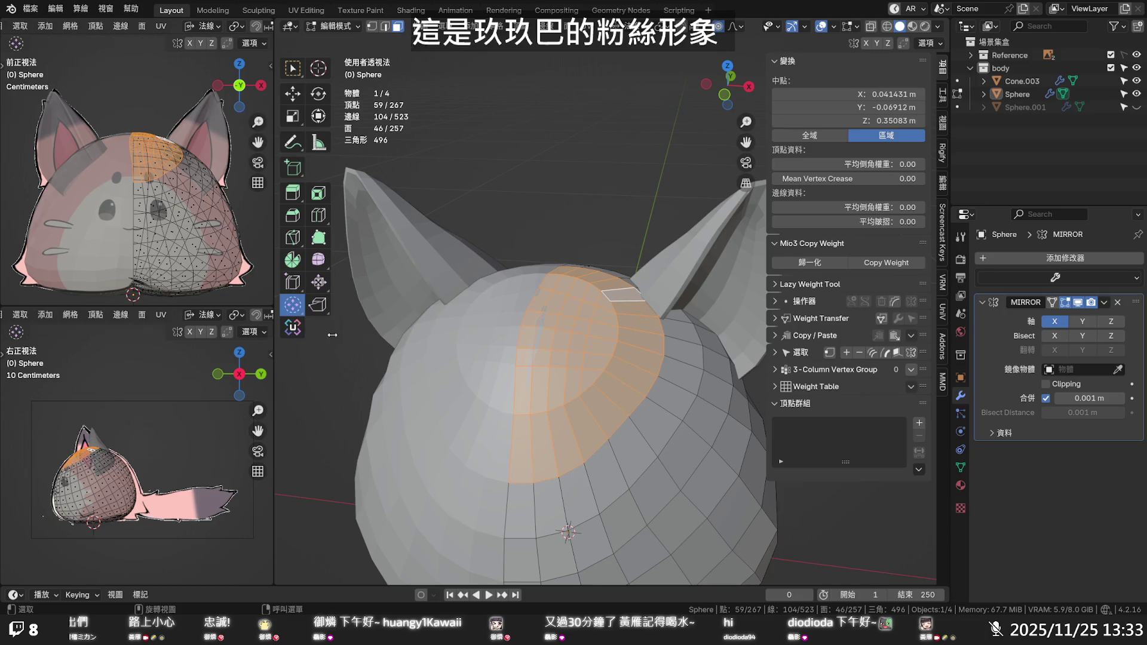
{"action": "left_click_drag", "start_coordinate": [552, 350], "coordinate": [628, 333]}
Relax the head-top topology with the Slide Relax brush at 82 px radius
{"action": "scroll", "coordinate": [439, 193], "scroll_direction": "up", "scroll_amount": 5}
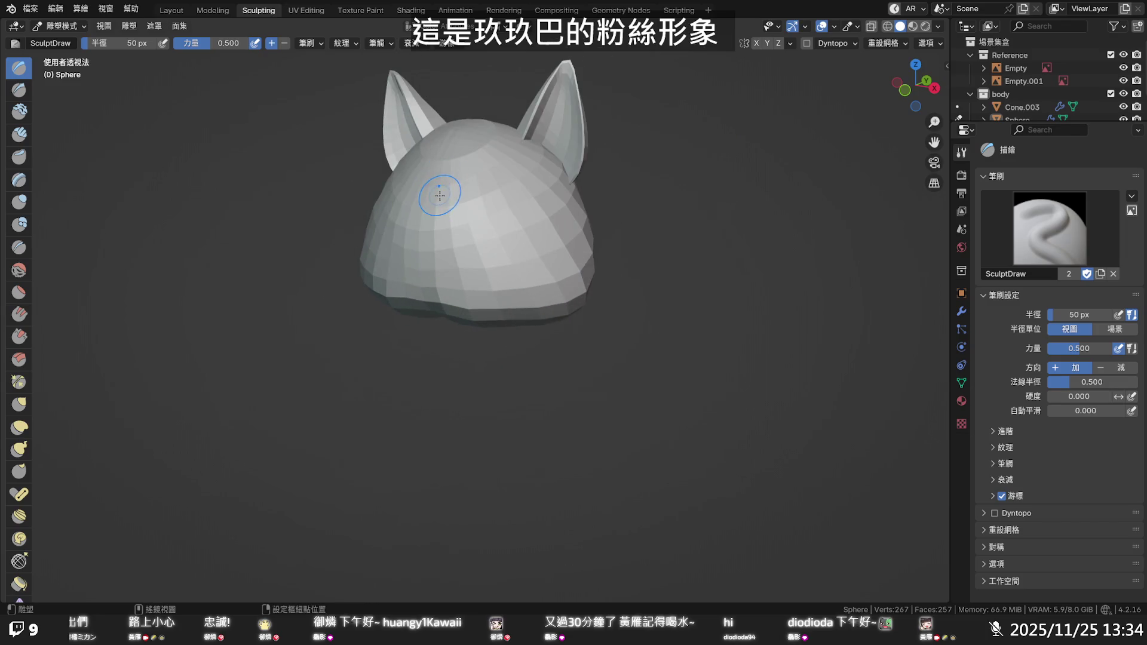
{"action": "scroll", "coordinate": [494, 259], "scroll_direction": "up", "scroll_amount": 2}
{"action": "scroll", "coordinate": [478, 290], "scroll_direction": "up", "scroll_amount": 3}
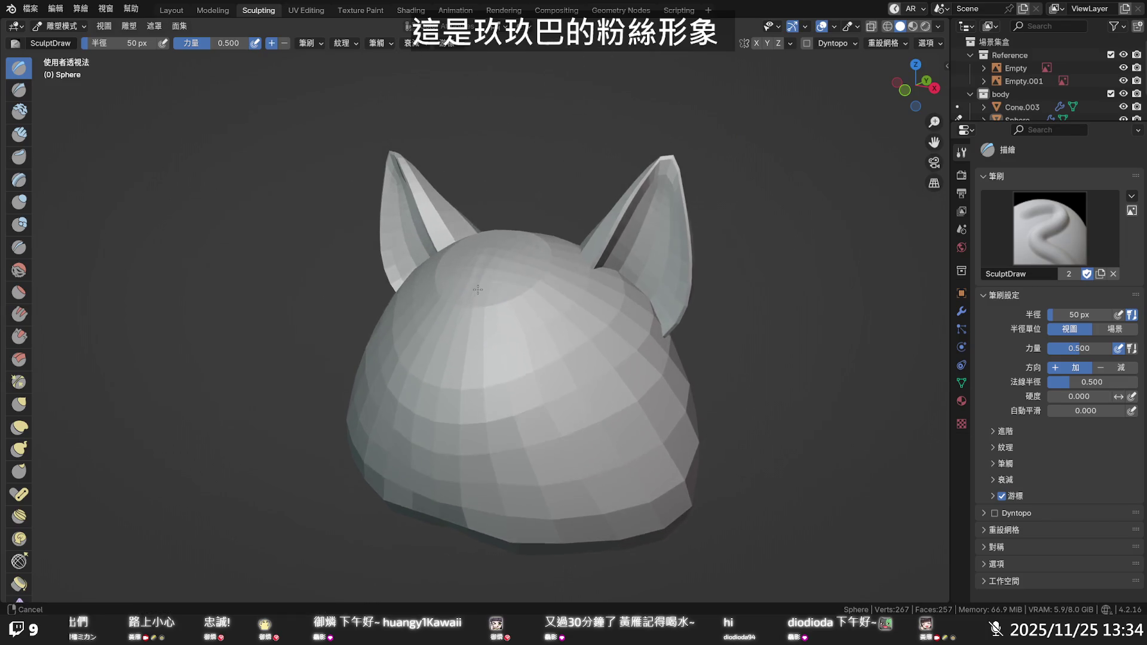
{"action": "middle_click_drag", "start_coordinate": [478, 289], "coordinate": [478, 298]}
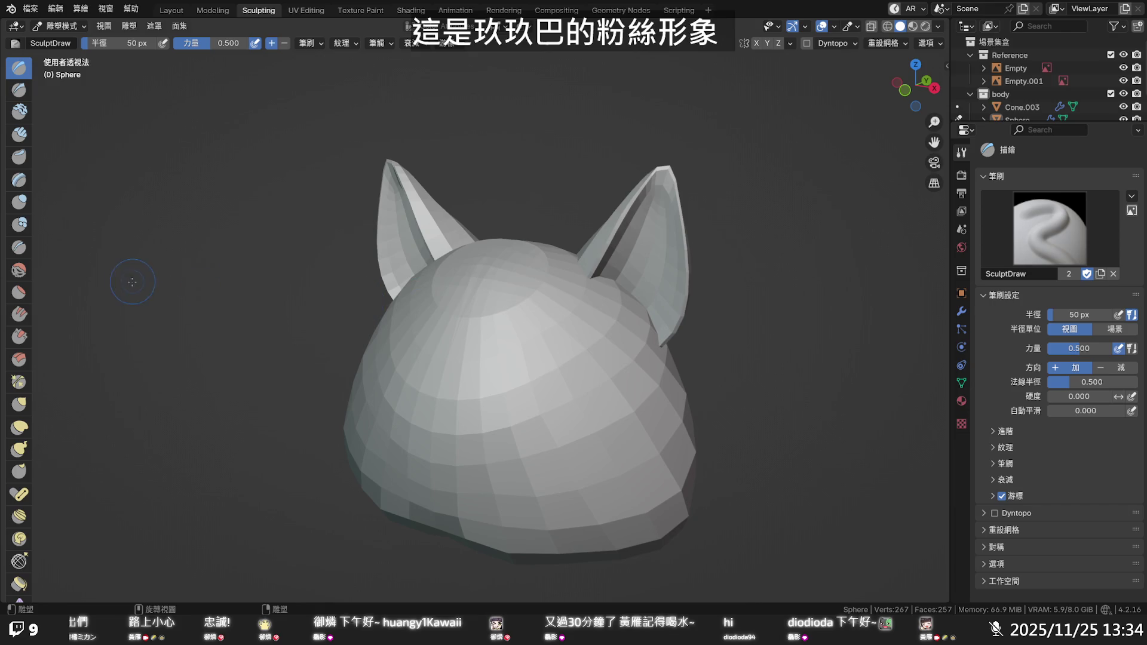
{"action": "left_click", "coordinate": [19, 276]}
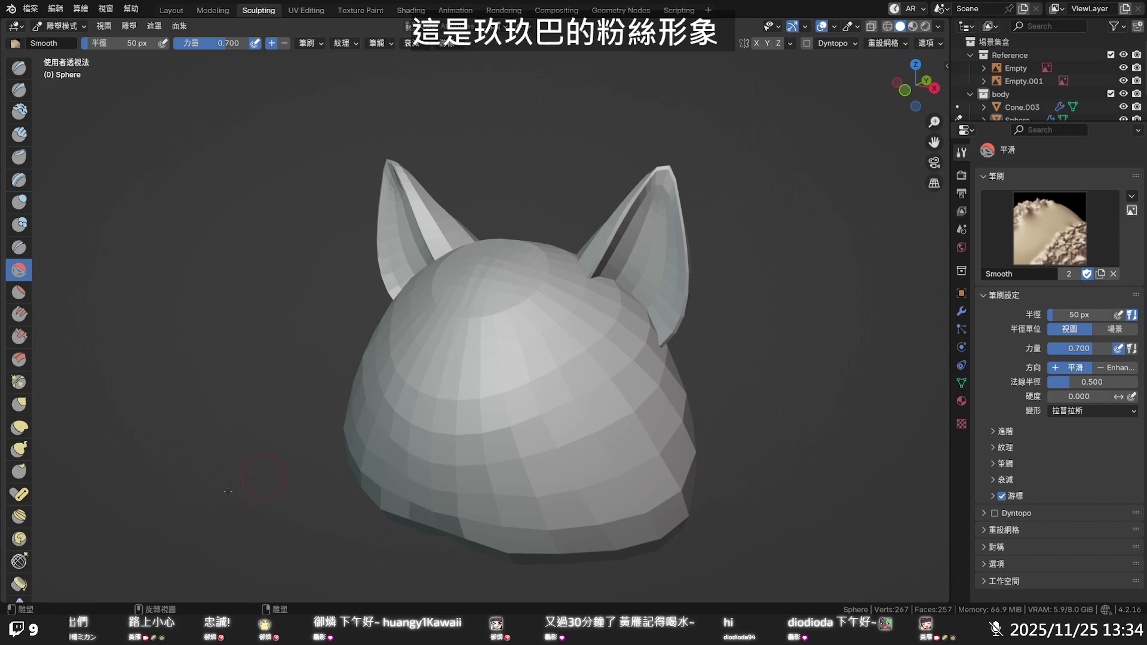
{"action": "left_click", "coordinate": [19, 562]}
{"action": "mouse_move", "coordinate": [491, 303]}
{"action": "left_mouse_down"}
{"action": "mouse_move", "coordinate": [533, 266]}
{"action": "mouse_move", "coordinate": [543, 277]}
{"action": "left_mouse_up"}
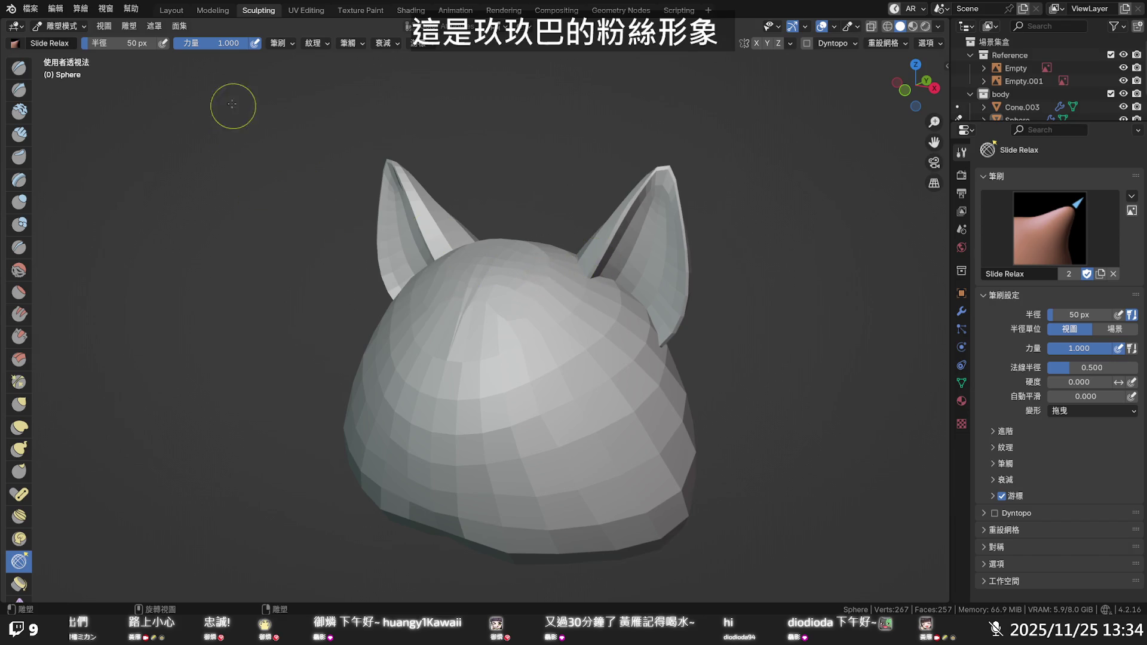
{"action": "left_click_drag", "start_coordinate": [94, 47], "coordinate": [113, 46]}
{"action": "mouse_move", "coordinate": [498, 263]}
{"action": "left_mouse_down"}
{"action": "mouse_move", "coordinate": [511, 297]}
{"action": "mouse_move", "coordinate": [556, 308]}
{"action": "left_mouse_up"}
Check the wireframe in Edit Mode and relax the head top and the area near the right ear
{"action": "key", "text": "Tab"}
{"action": "left_click", "coordinate": [549, 280]}
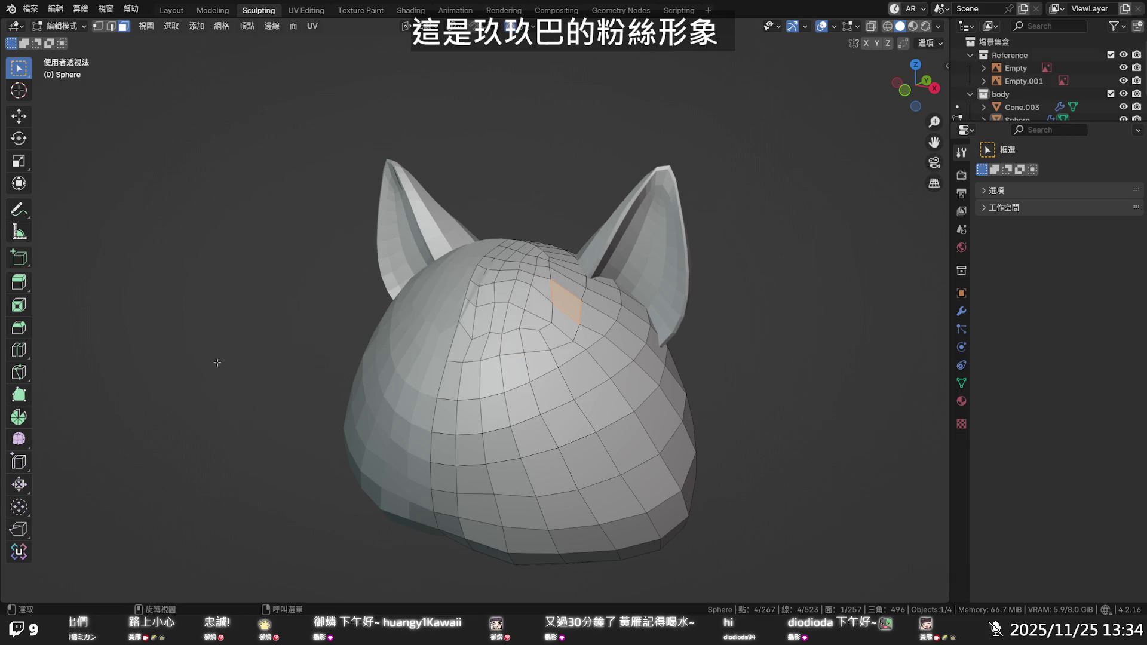
{"action": "key", "text": "Tab"}
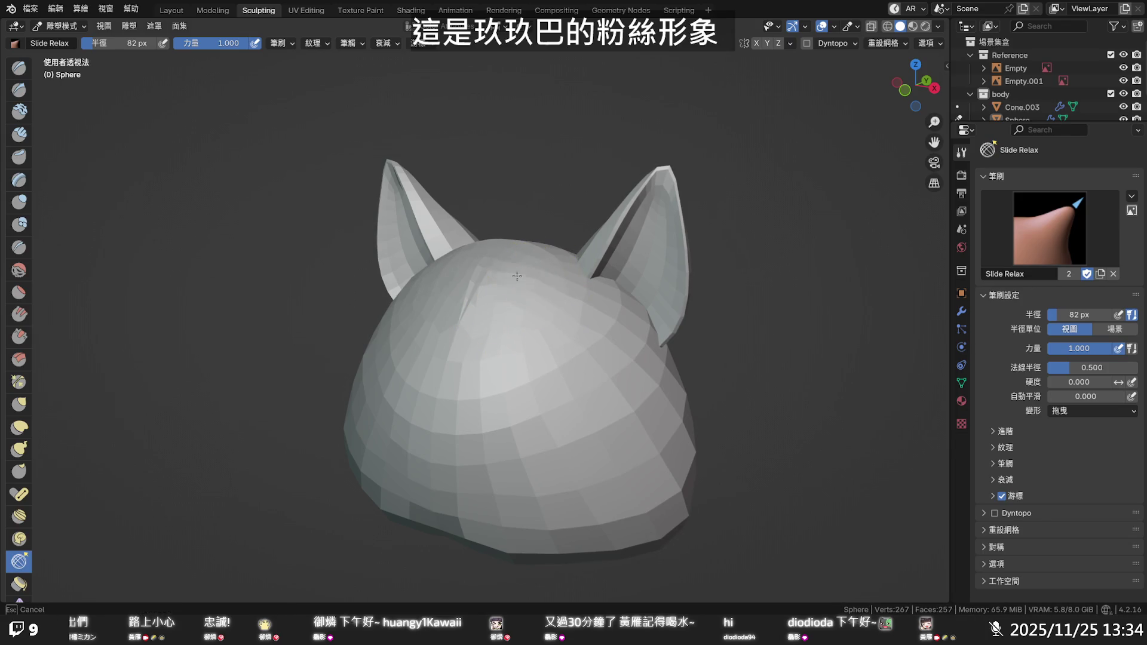
{"action": "mouse_move", "coordinate": [467, 337]}
{"action": "left_mouse_down"}
{"action": "mouse_move", "coordinate": [558, 382]}
{"action": "mouse_move", "coordinate": [613, 353]}
{"action": "mouse_move", "coordinate": [616, 325]}
{"action": "left_mouse_up"}
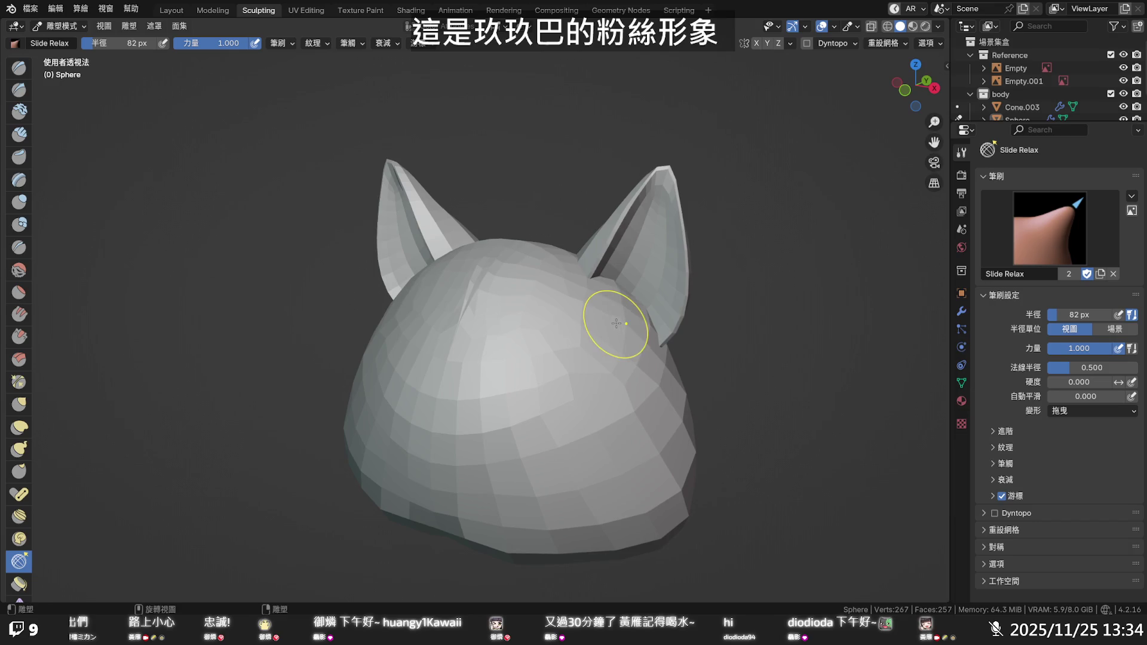
{"action": "mouse_move", "coordinate": [595, 368]}
{"action": "left_mouse_down"}
{"action": "mouse_move", "coordinate": [585, 389]}
{"action": "mouse_move", "coordinate": [517, 423]}
{"action": "left_mouse_up"}
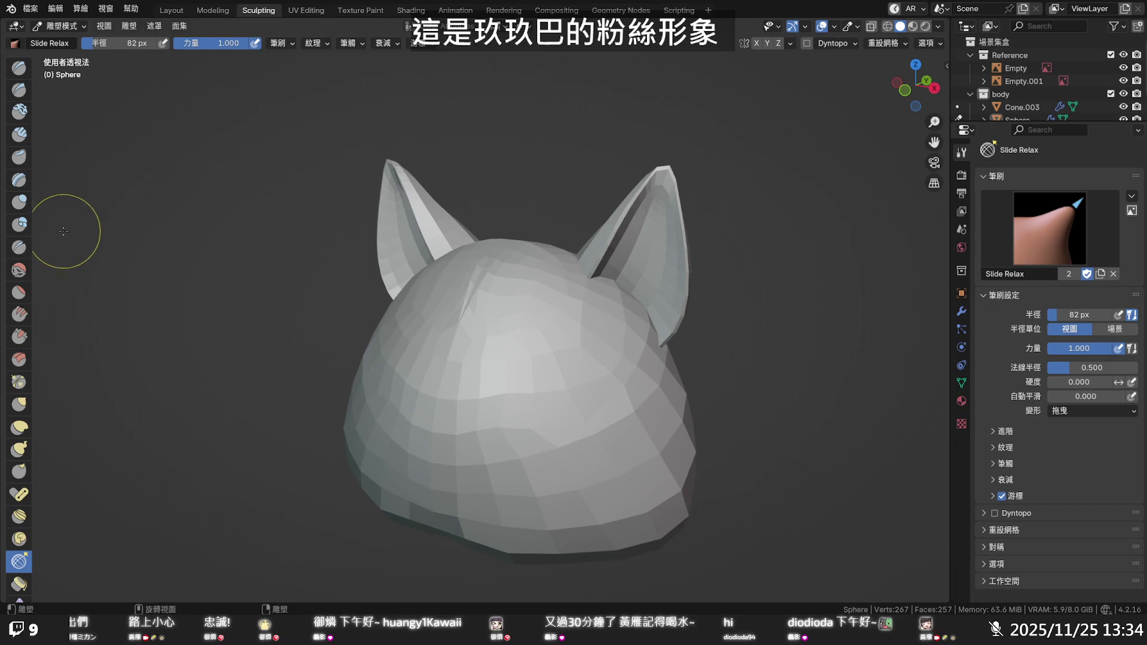
{"action": "key", "text": "Tab"}
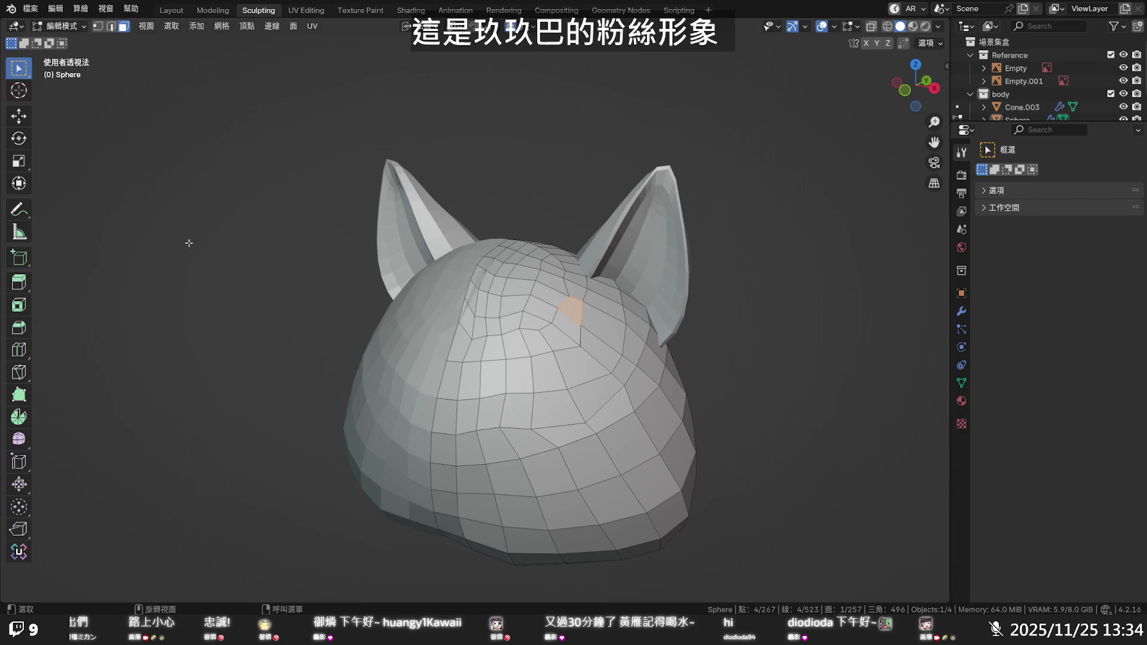
{"action": "key", "text": "Tab"}
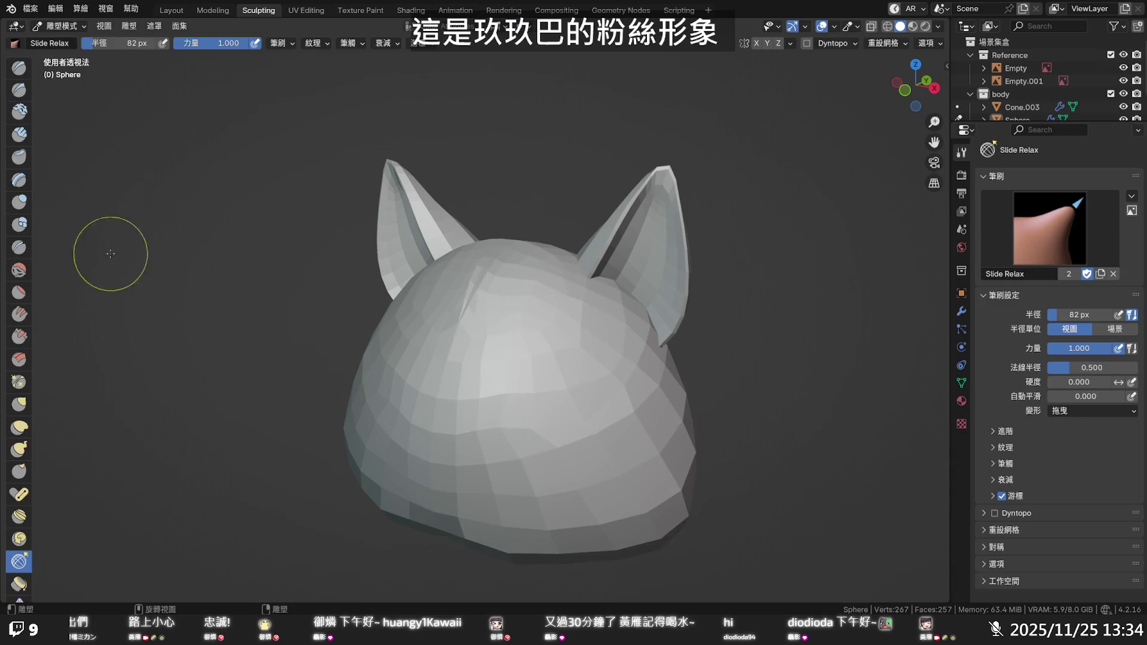
Smooth the front, right side and upper head with the 82 px Smooth brush, then return to Layout
{"action": "left_click", "coordinate": [19, 271]}
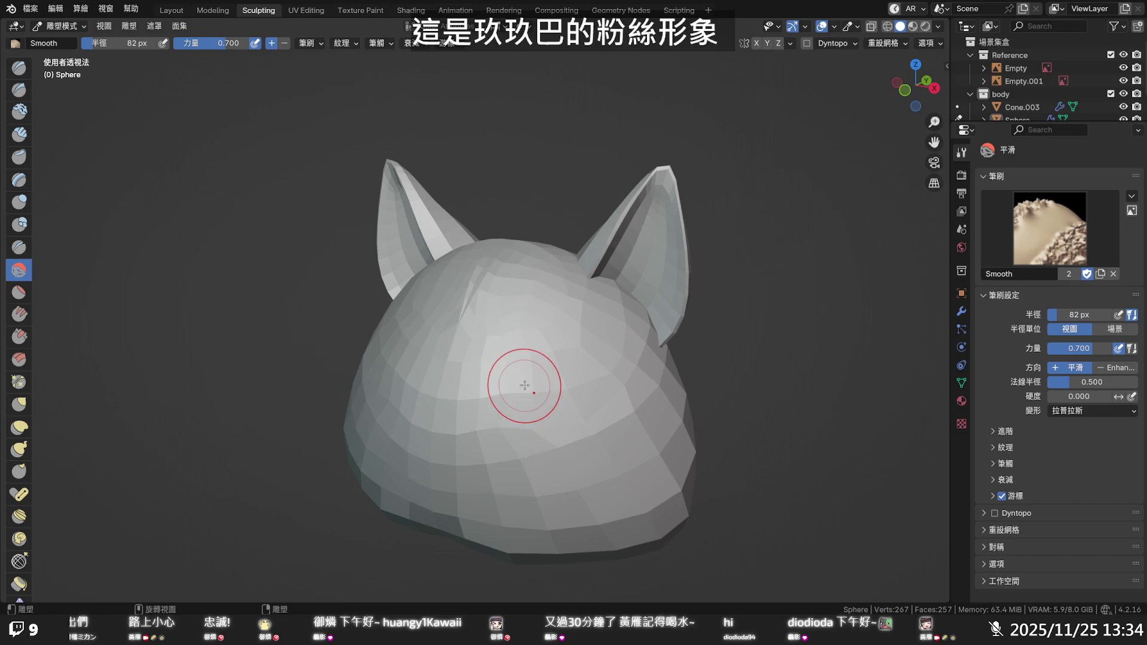
{"action": "left_click", "coordinate": [116, 42]}
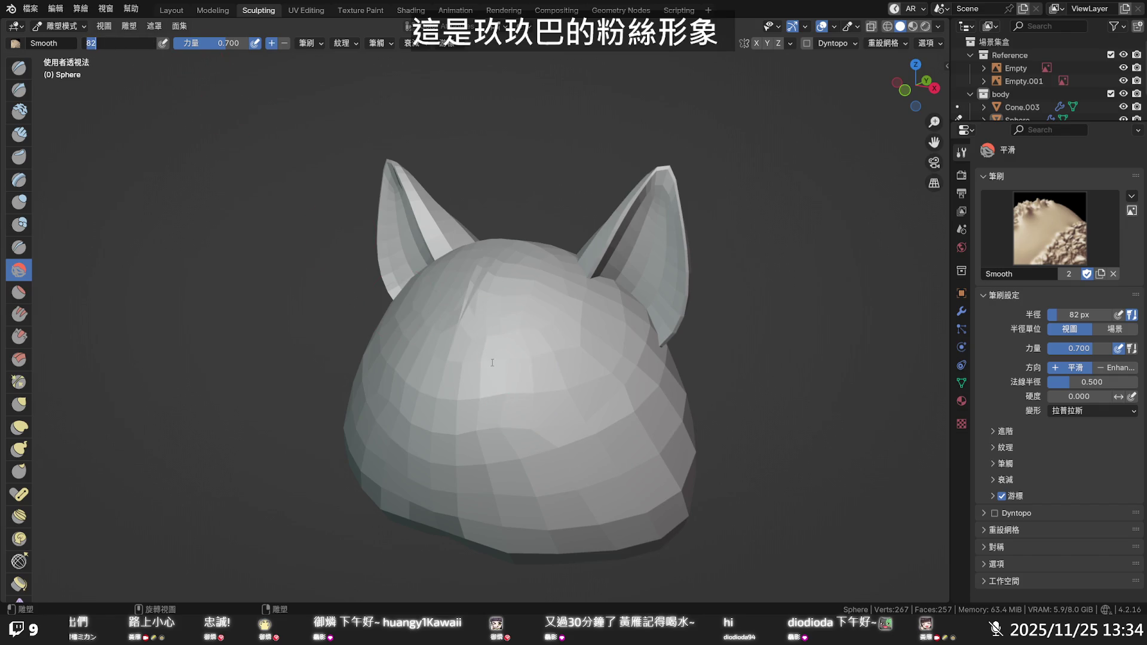
{"action": "key", "text": "Return"}
{"action": "mouse_move", "coordinate": [544, 380]}
{"action": "left_mouse_down"}
{"action": "mouse_move", "coordinate": [507, 420]}
{"action": "mouse_move", "coordinate": [560, 360]}
{"action": "mouse_move", "coordinate": [547, 427]}
{"action": "left_mouse_up"}
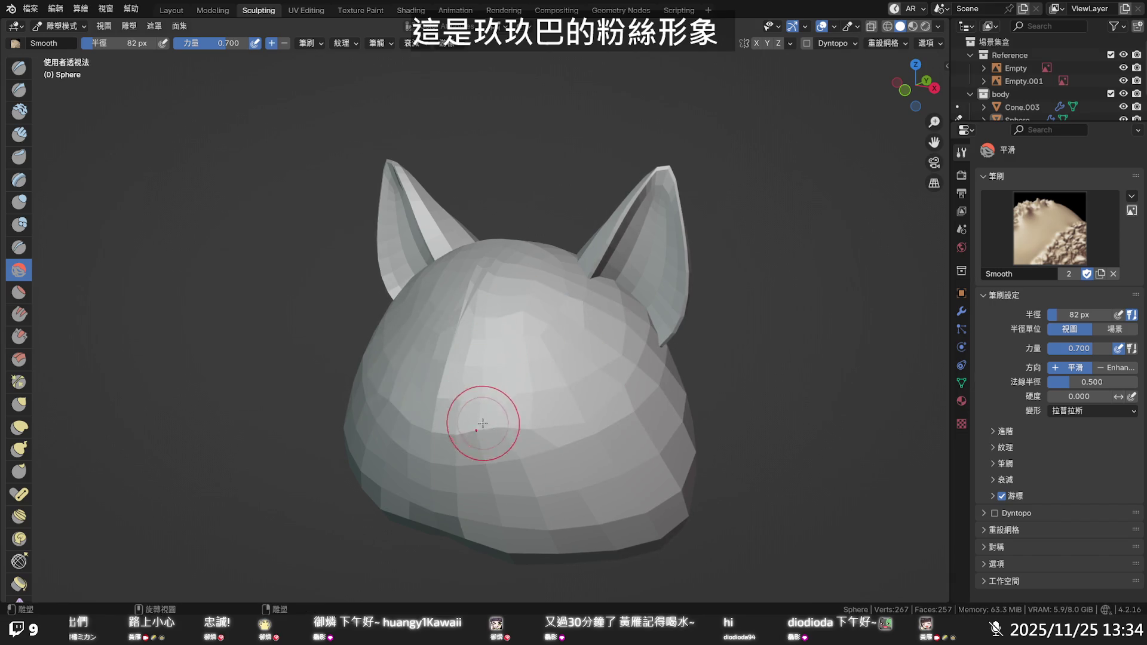
{"action": "left_click_drag", "start_coordinate": [547, 427], "coordinate": [612, 391]}
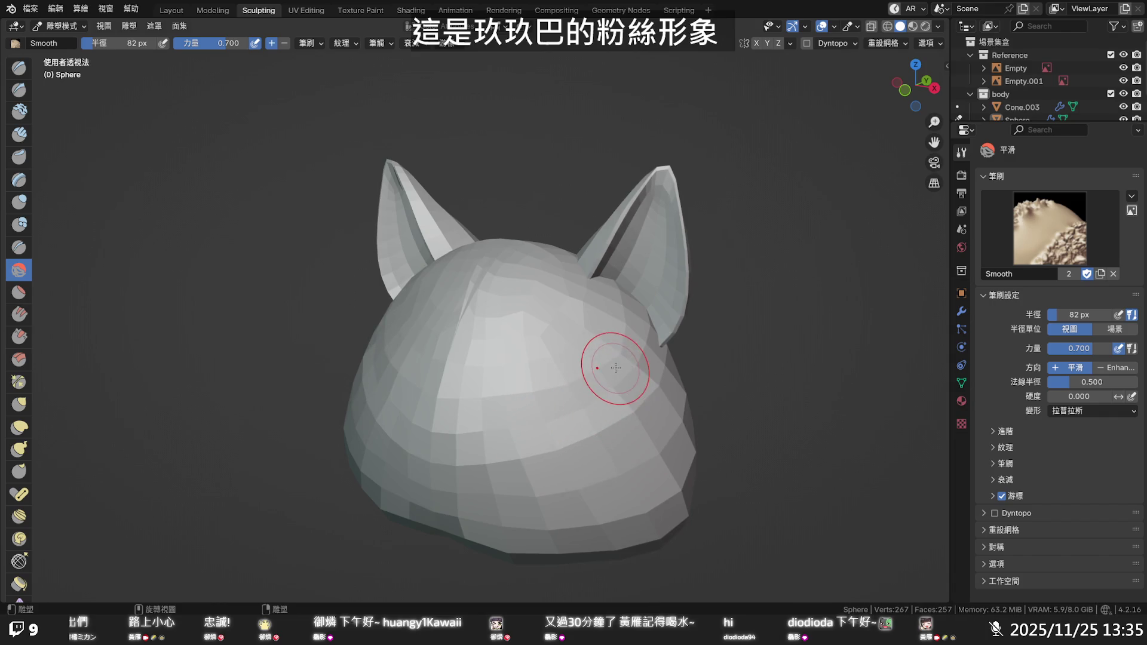
{"action": "mouse_move", "coordinate": [601, 320]}
{"action": "left_mouse_down"}
{"action": "mouse_move", "coordinate": [561, 287]}
{"action": "mouse_move", "coordinate": [522, 328]}
{"action": "left_mouse_up"}
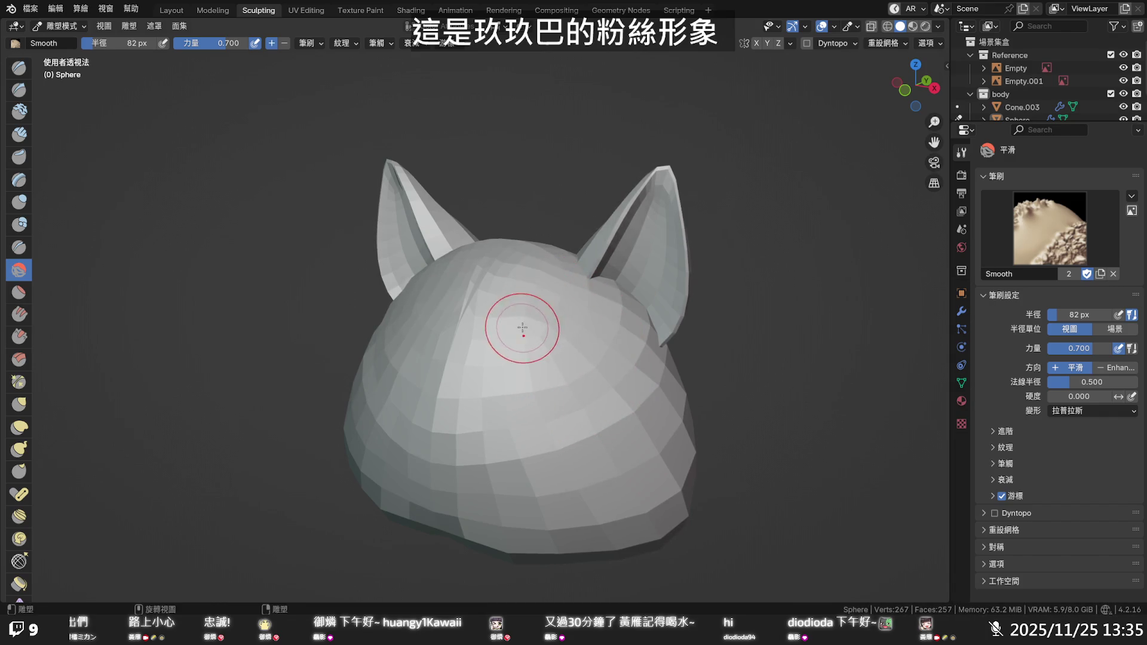
{"action": "key", "text": "alt+z"}
{"action": "key", "text": "alt+z"}
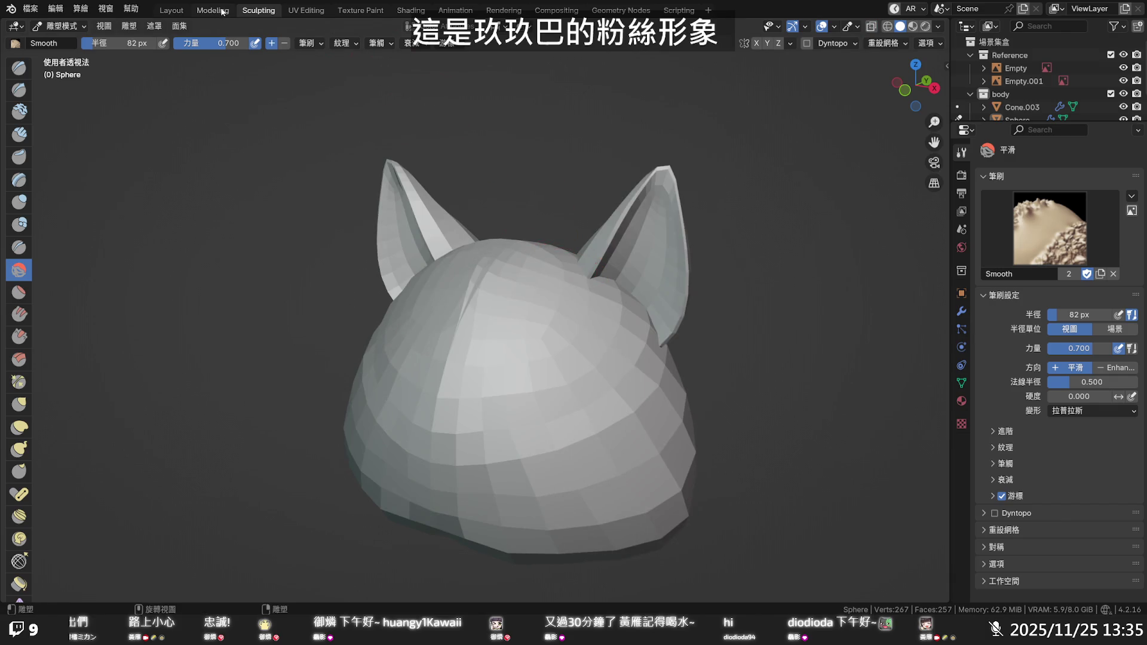
{"action": "left_click", "coordinate": [213, 11]}
{"action": "left_click", "coordinate": [171, 12]}
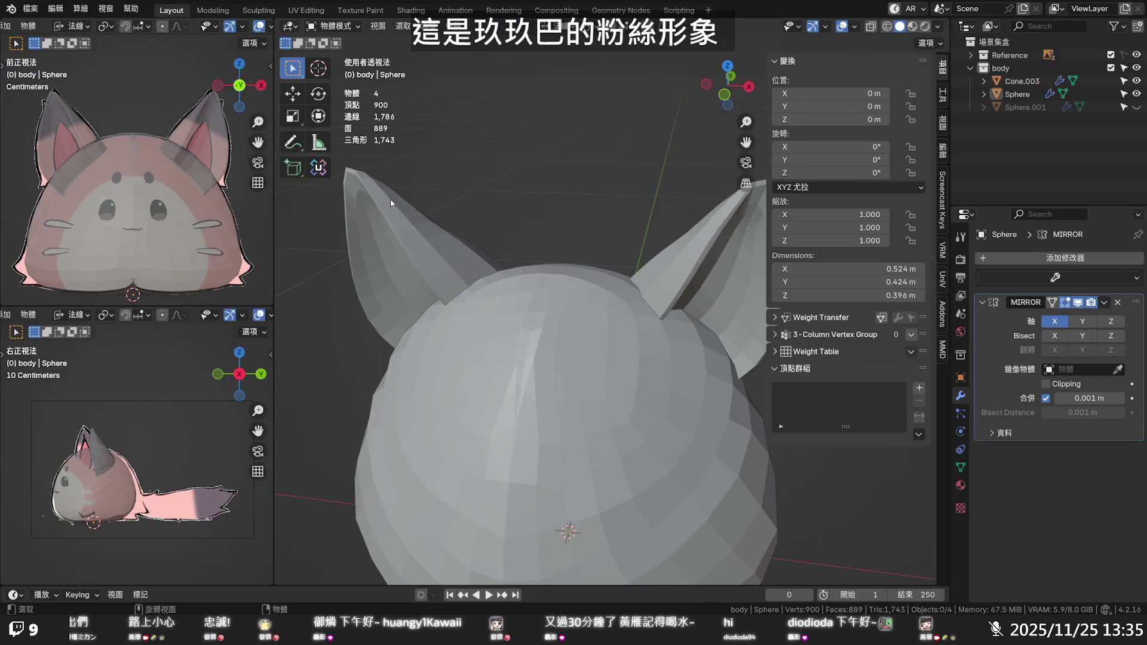
Select the sphere's centre seam vertex loop in Edit Mode and scale it to zero along X
{"action": "left_click", "coordinate": [572, 311]}
{"action": "key", "text": "Tab"}
{"action": "mouse_move", "coordinate": [591, 359]}
{"action": "middle_mouse_down"}
{"action": "mouse_move", "coordinate": [604, 378]}
{"action": "mouse_move", "coordinate": [539, 345]}
{"action": "middle_mouse_up"}
{"action": "key", "text": "alt+a"}
{"action": "key", "text": "1"}
{"action": "left_click", "coordinate": [539, 346], "text": "alt"}
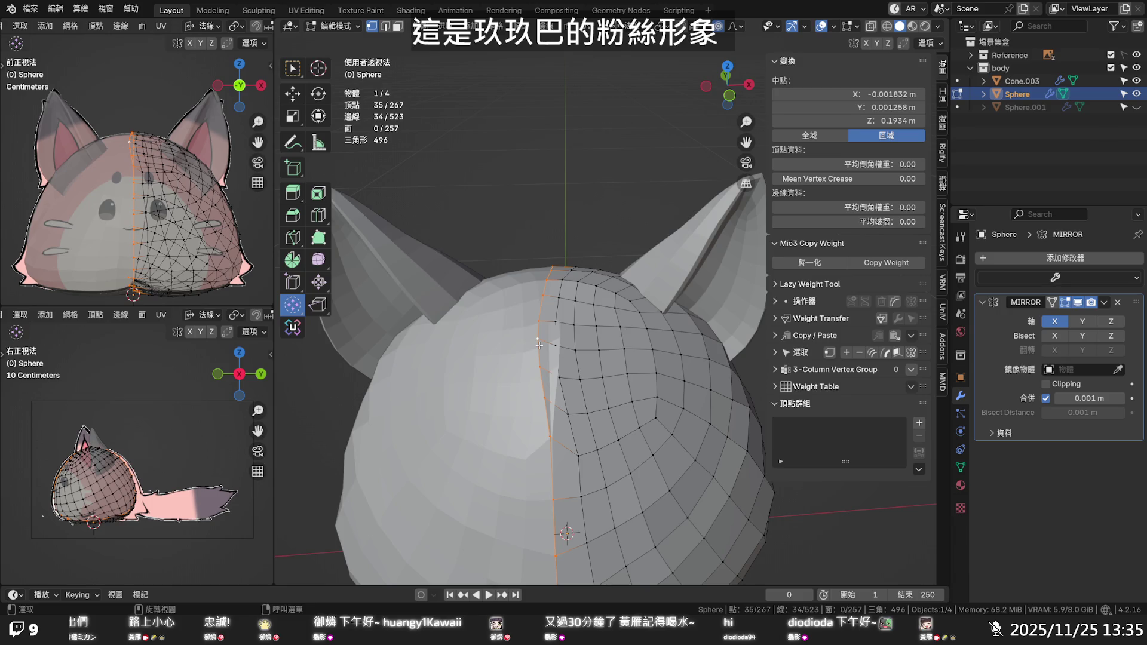
{"action": "key", "text": "KP_1"}
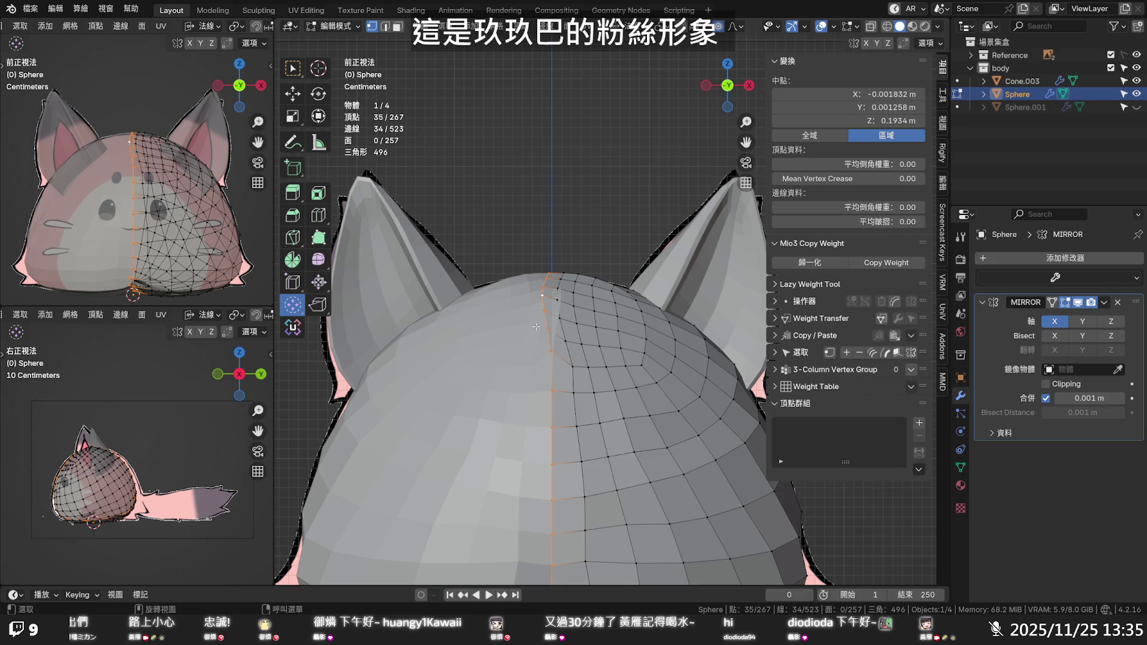
{"action": "key", "text": "s"}
{"action": "key", "text": "x"}
{"action": "key", "text": "0"}
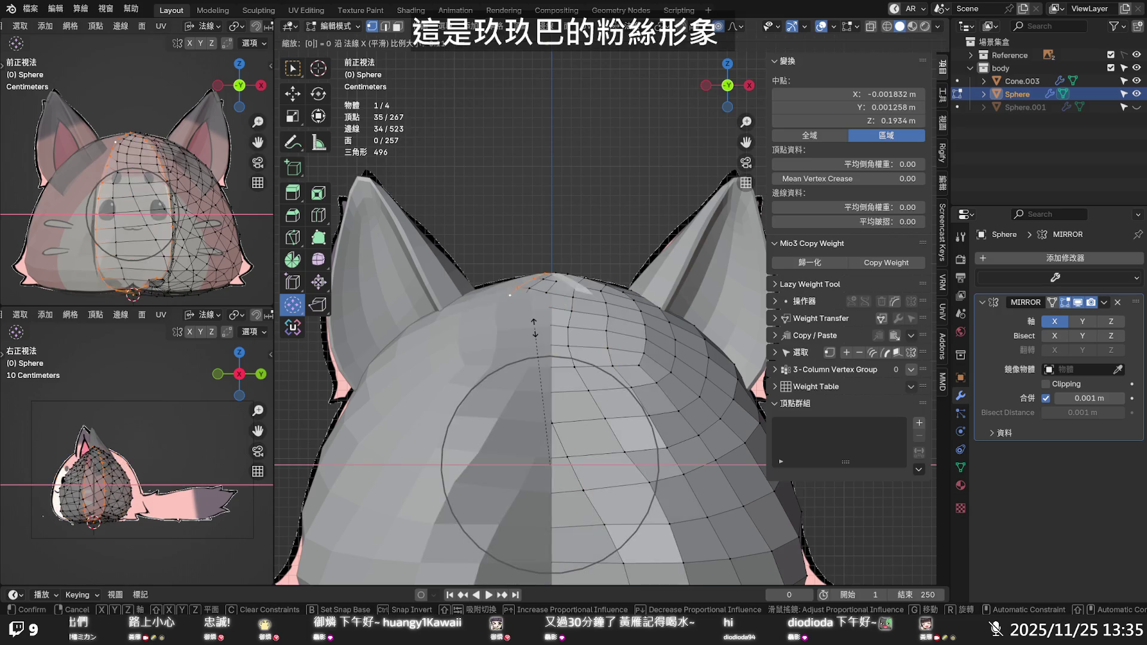
{"action": "key", "text": "Return"}
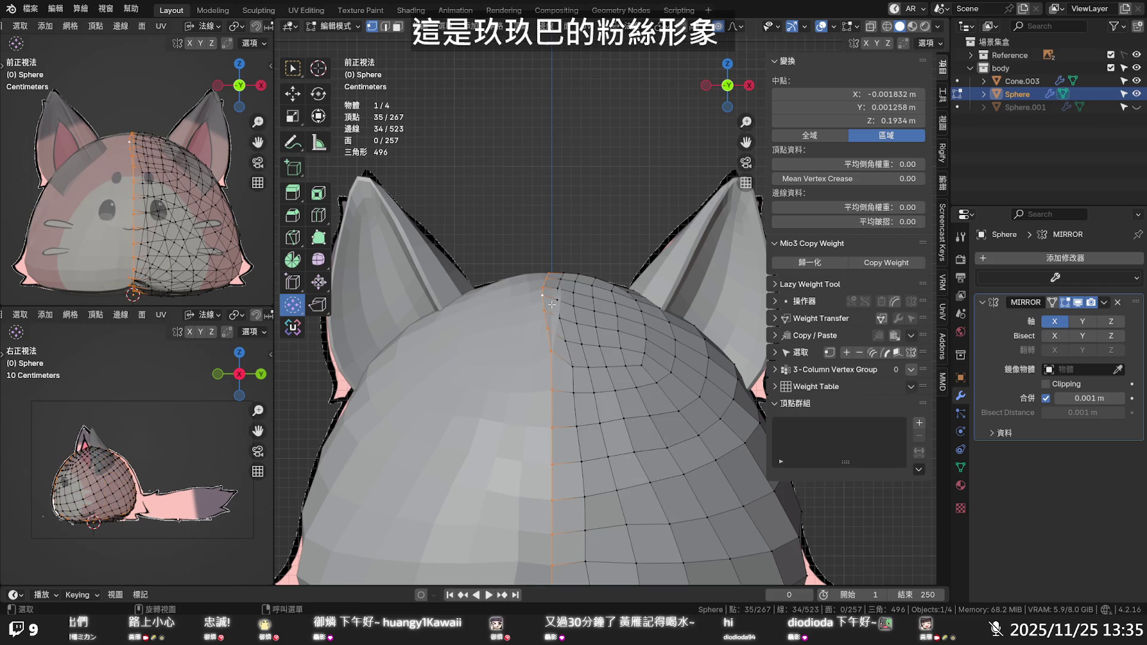
Pick individual seam vertices, then a single centre-seam edge in edge mode
{"action": "left_click", "coordinate": [551, 386]}
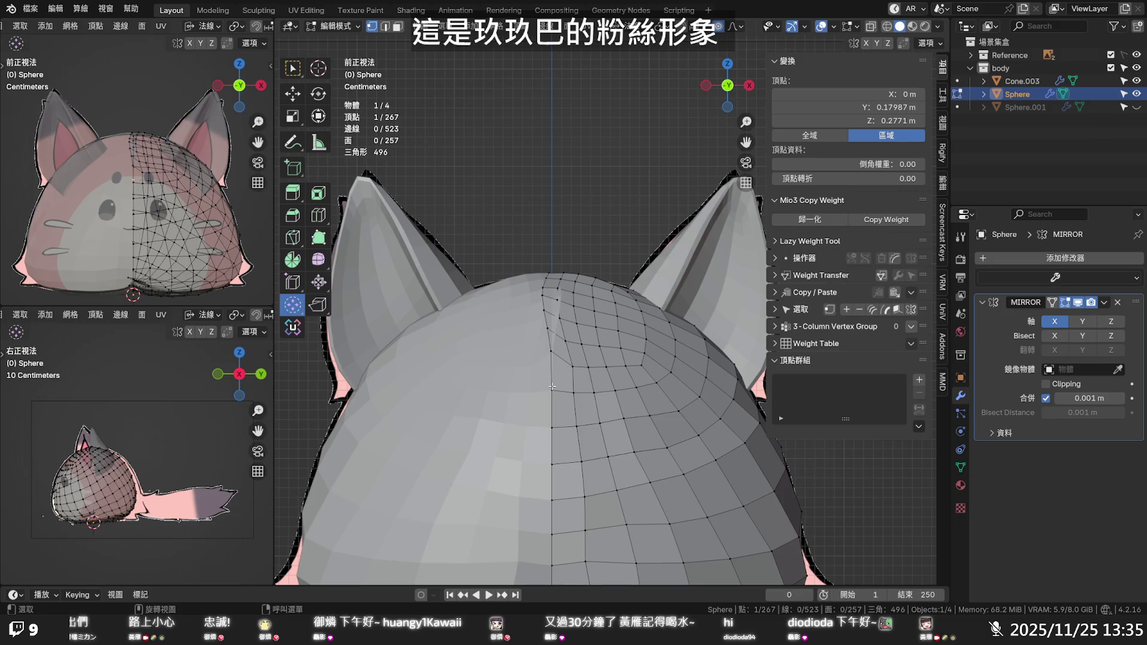
{"action": "left_click", "coordinate": [564, 372]}
{"action": "key", "text": "2"}
{"action": "left_click", "coordinate": [552, 355]}
{"action": "middle_click_drag", "start_coordinate": [553, 355], "coordinate": [562, 449]}
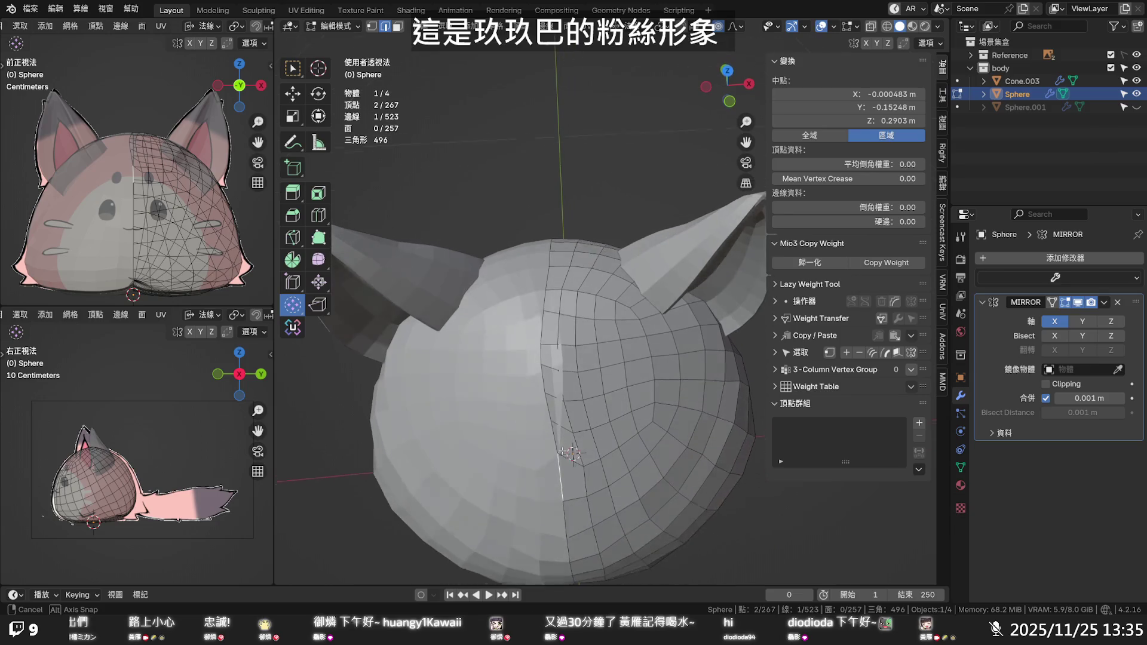
Extend the seam edge selection to the top and try scaling it to zero on X
{"action": "left_click", "coordinate": [549, 284], "text": "ctrl"}
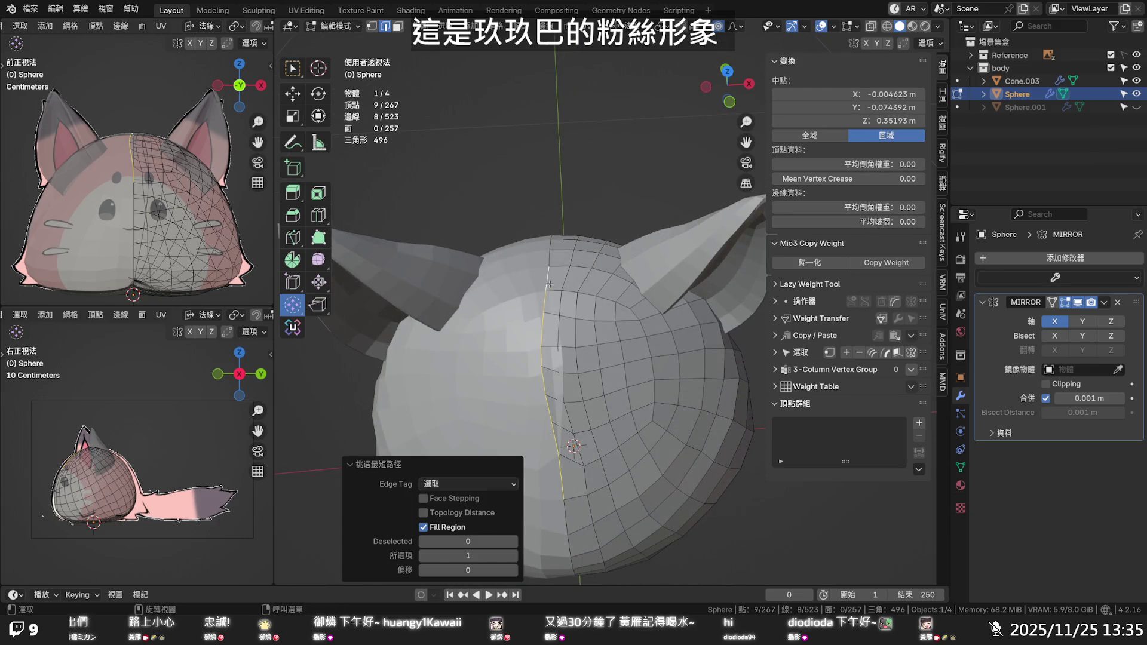
{"action": "key", "text": "s"}
{"action": "key", "text": "x"}
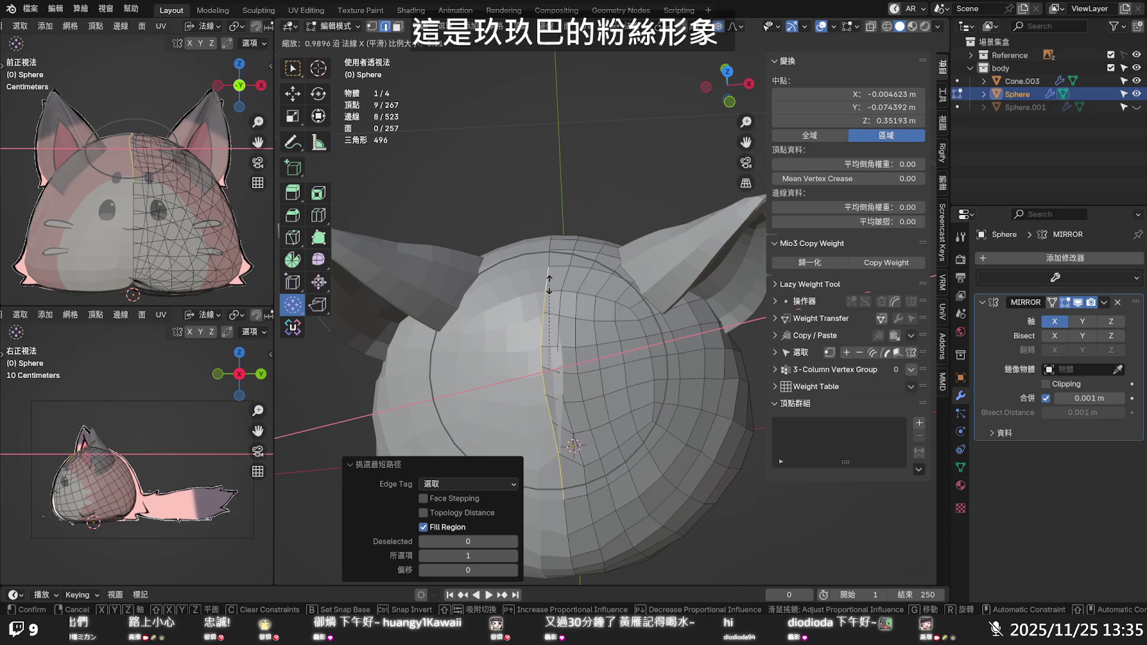
{"action": "type", "text": "0"}
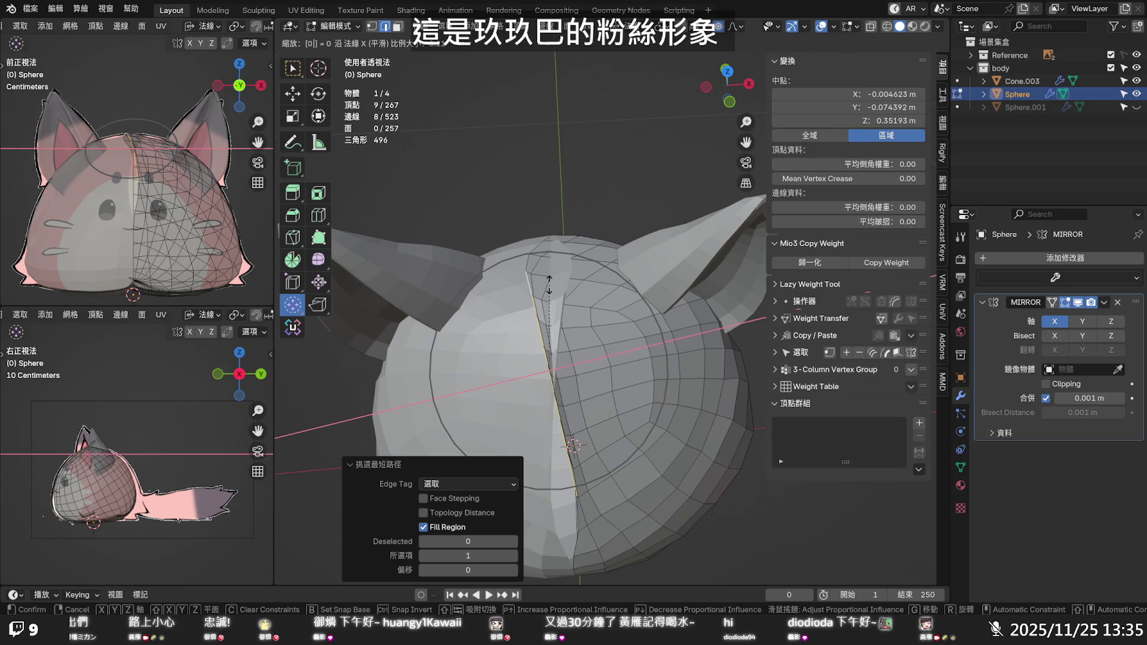
{"action": "key", "text": "Escape"}
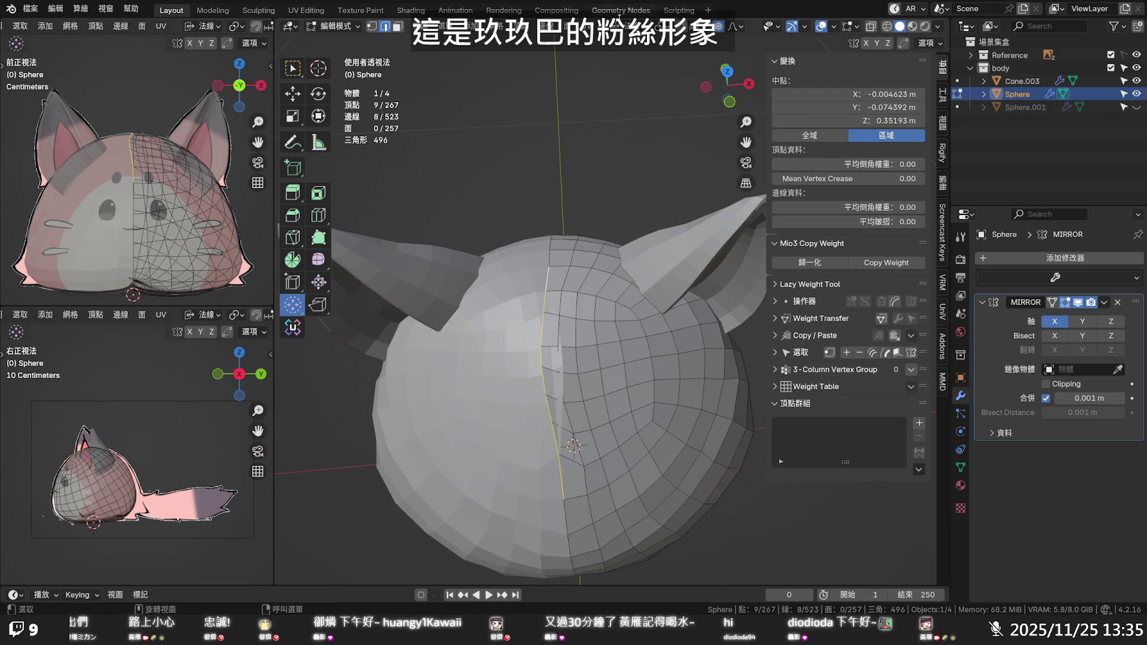
Switch to Global orientation and scale the upper seam edges to 0 along X
{"action": "left_click", "coordinate": [598, 26]}
{"action": "left_click", "coordinate": [634, 65]}
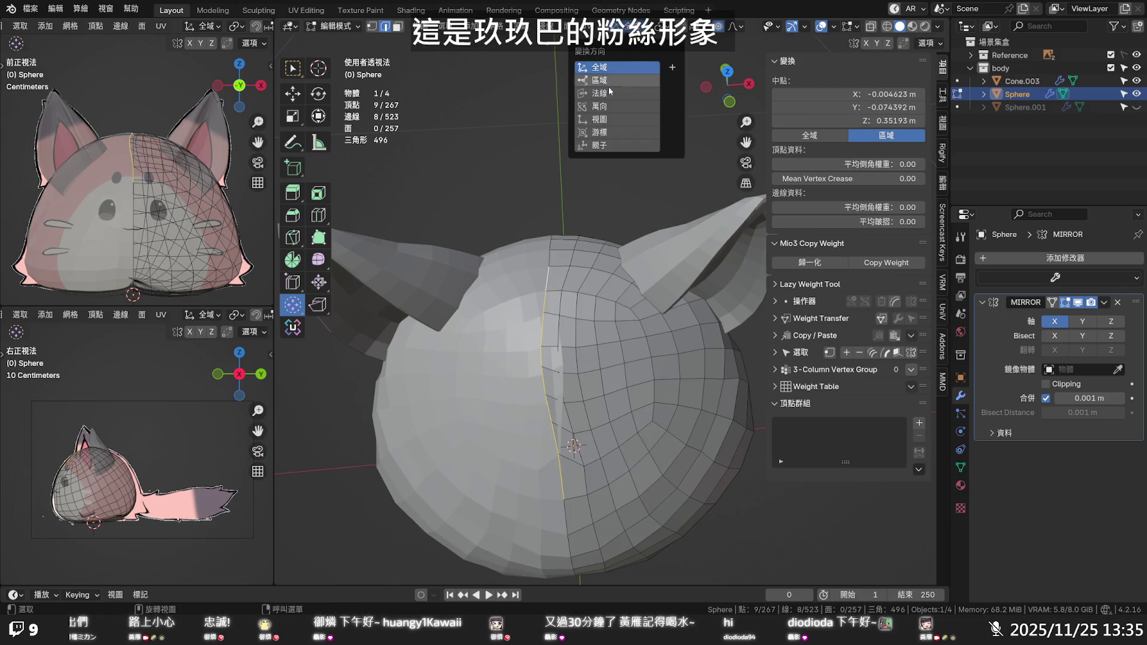
{"action": "type", "text": "sx"}
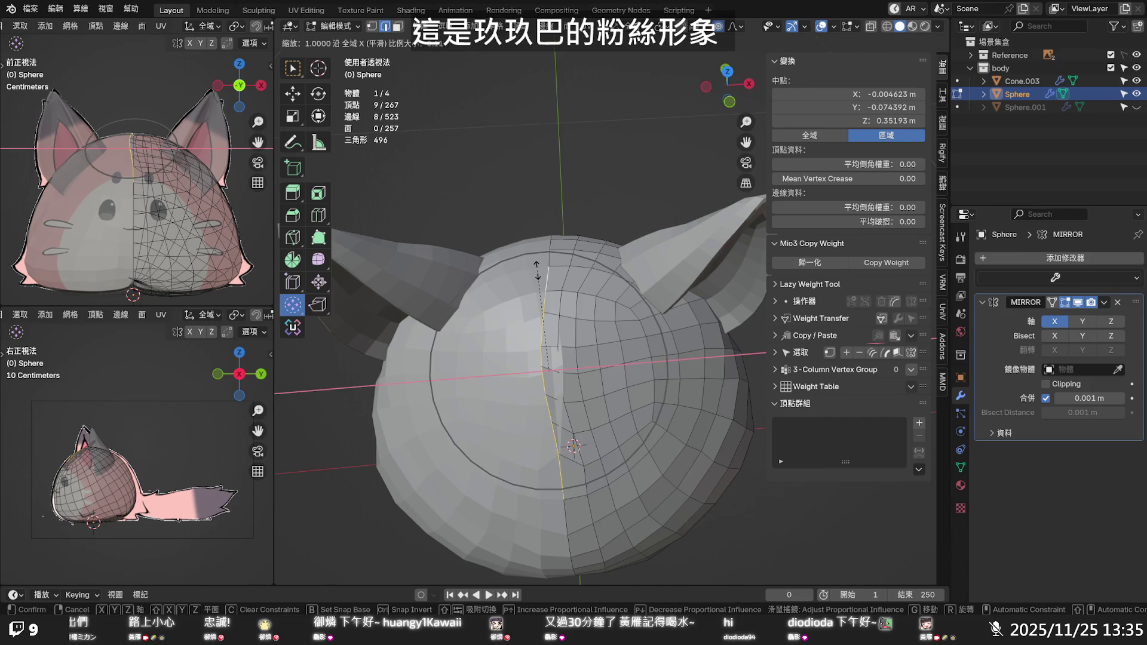
{"action": "type", "text": "0"}
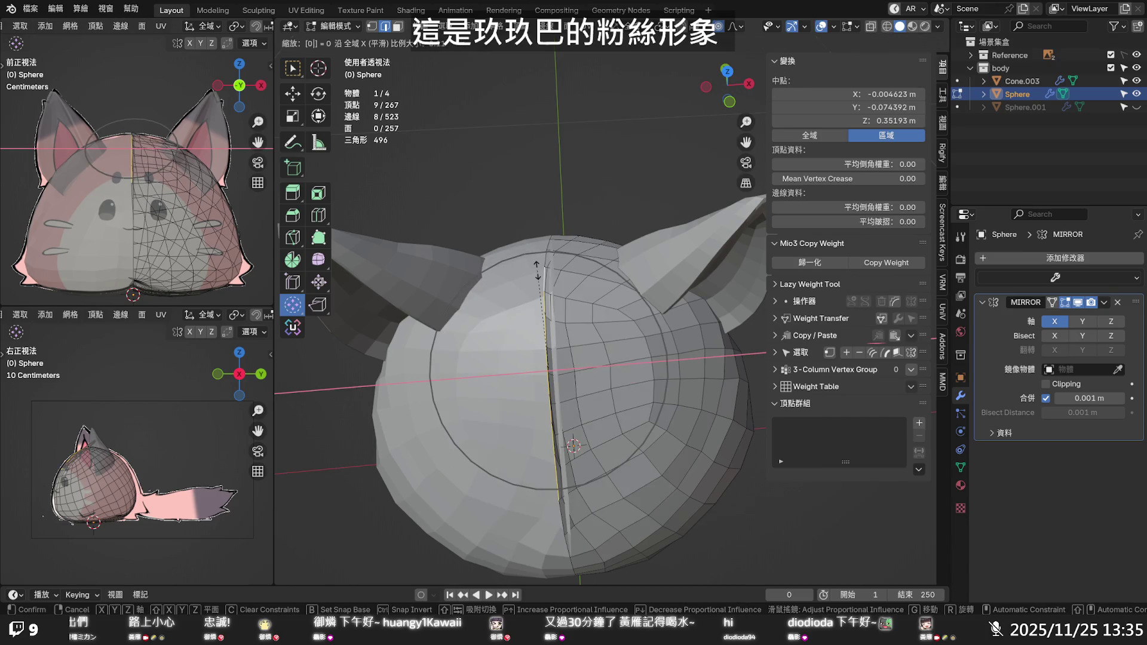
{"action": "key", "text": "Return"}
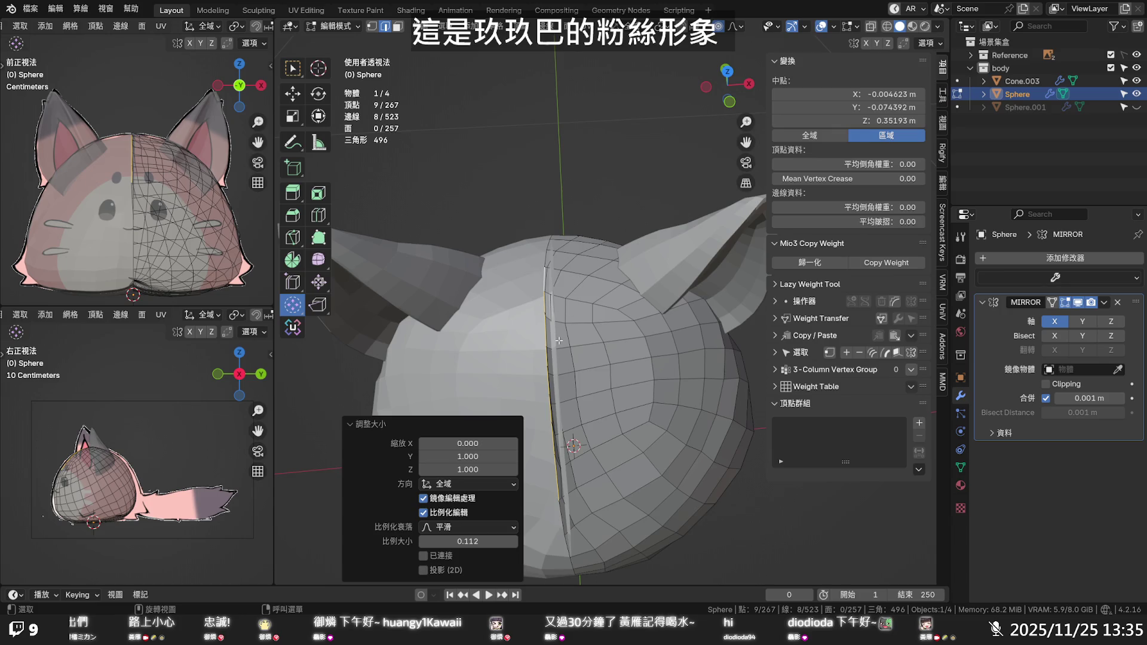
{"action": "left_click", "coordinate": [879, 95]}
{"action": "type", "text": "0"}
{"action": "key", "text": "Return"}
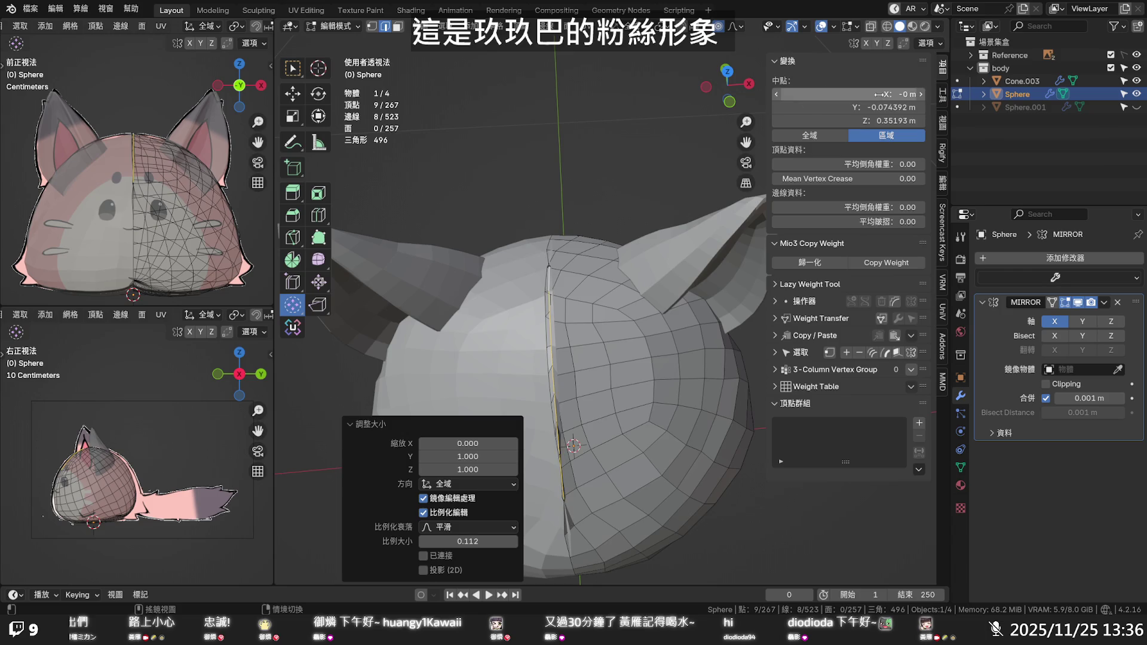
{"action": "key", "text": "ctrl+z"}
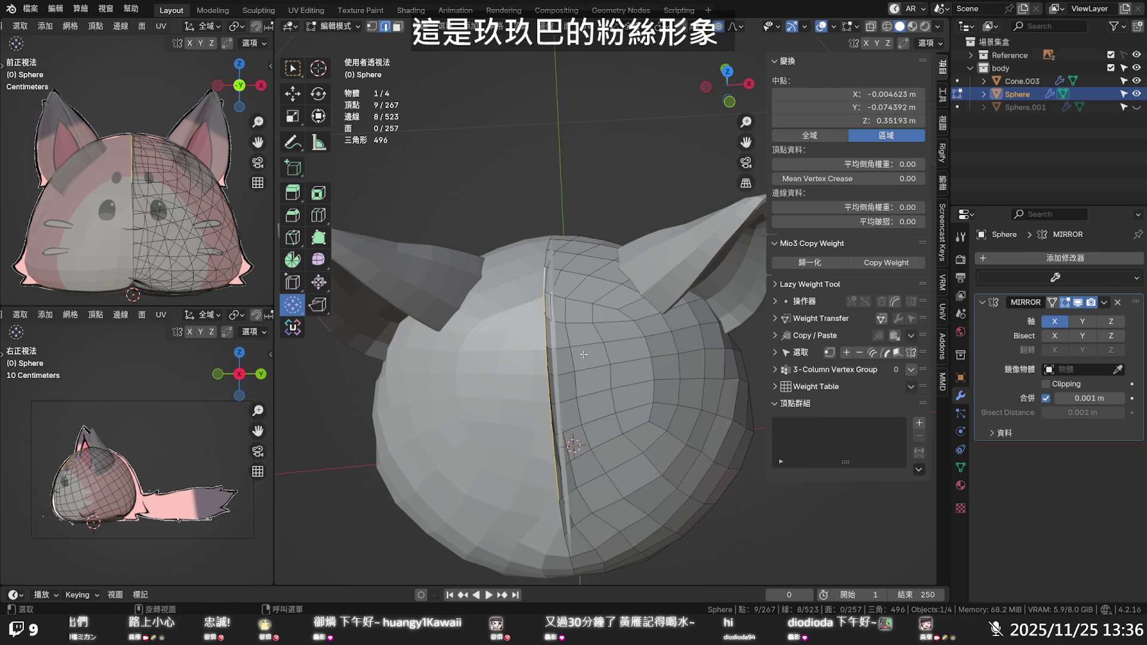
Nudge the seam vertices with proportional editing, comparing before and after via undo and redo
{"action": "key", "text": "g"}
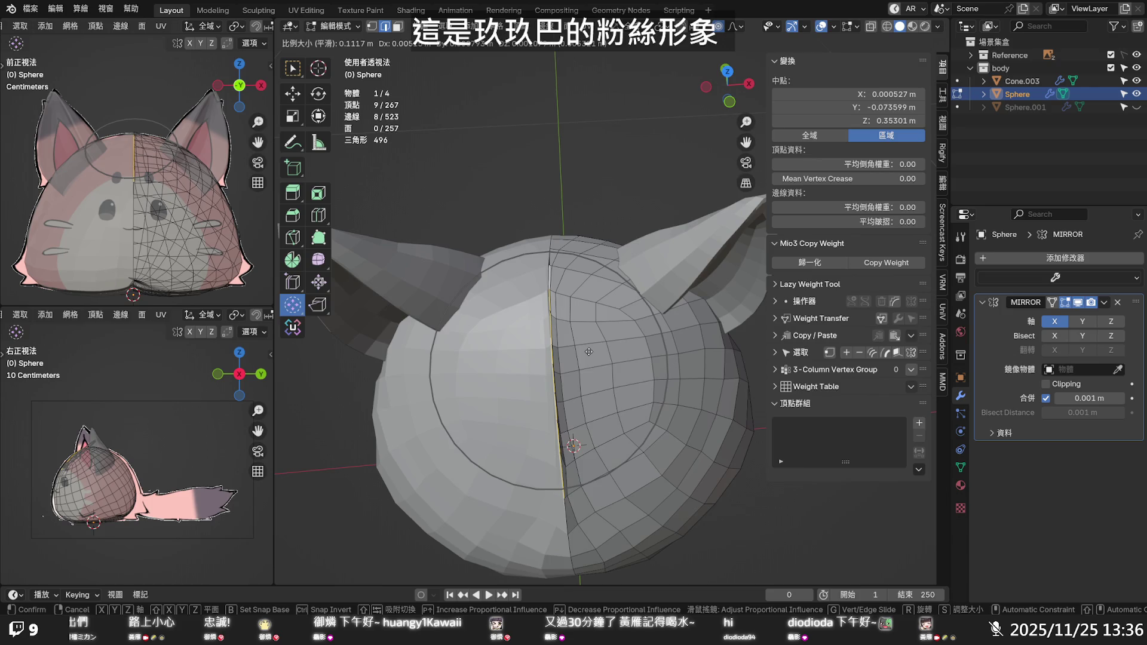
{"action": "left_click", "coordinate": [589, 352]}
{"action": "scroll", "coordinate": [572, 296], "scroll_direction": "up", "scroll_amount": 3}
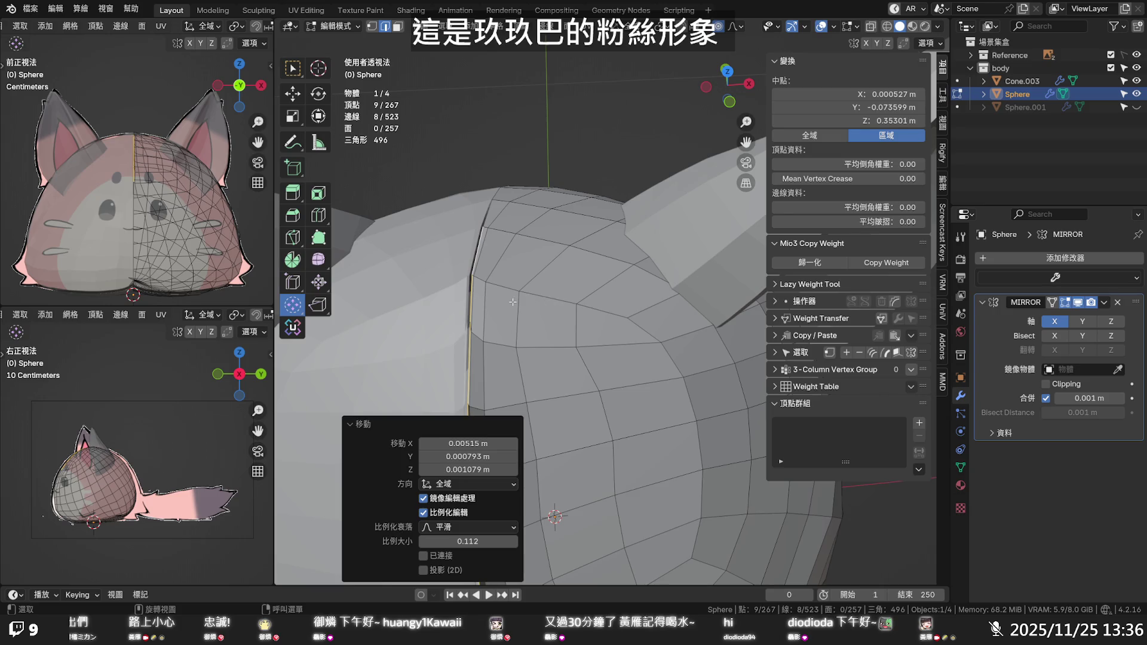
{"action": "scroll", "coordinate": [512, 301], "scroll_direction": "down", "scroll_amount": 1}
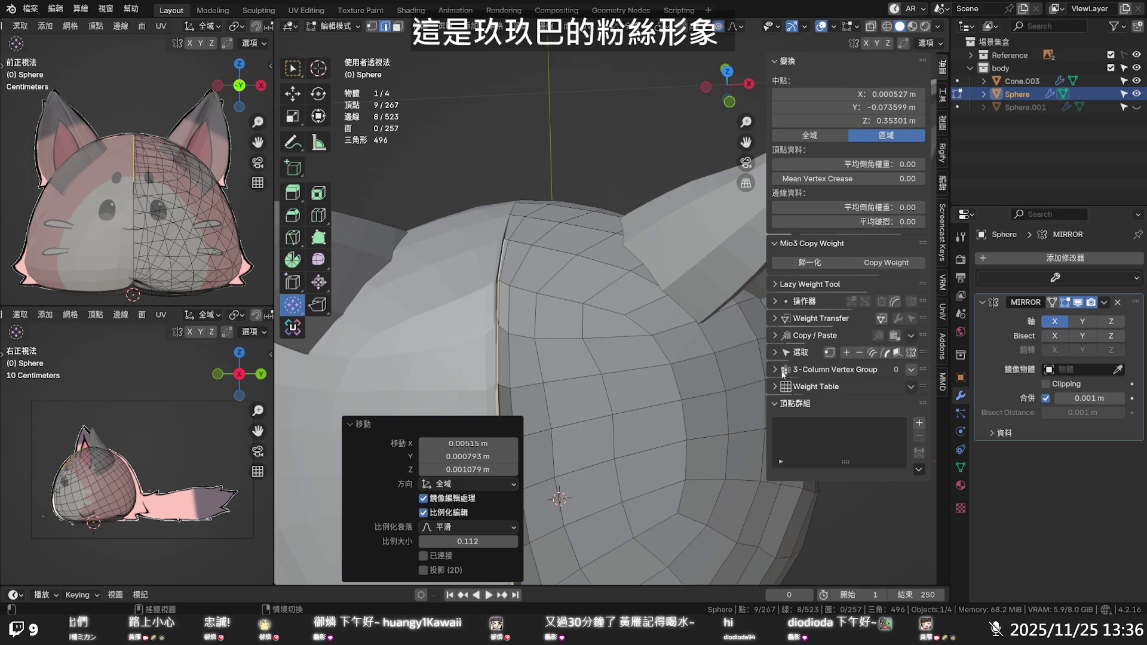
{"action": "key", "text": "ctrl+z"}
{"action": "key", "text": "ctrl+shift+z"}
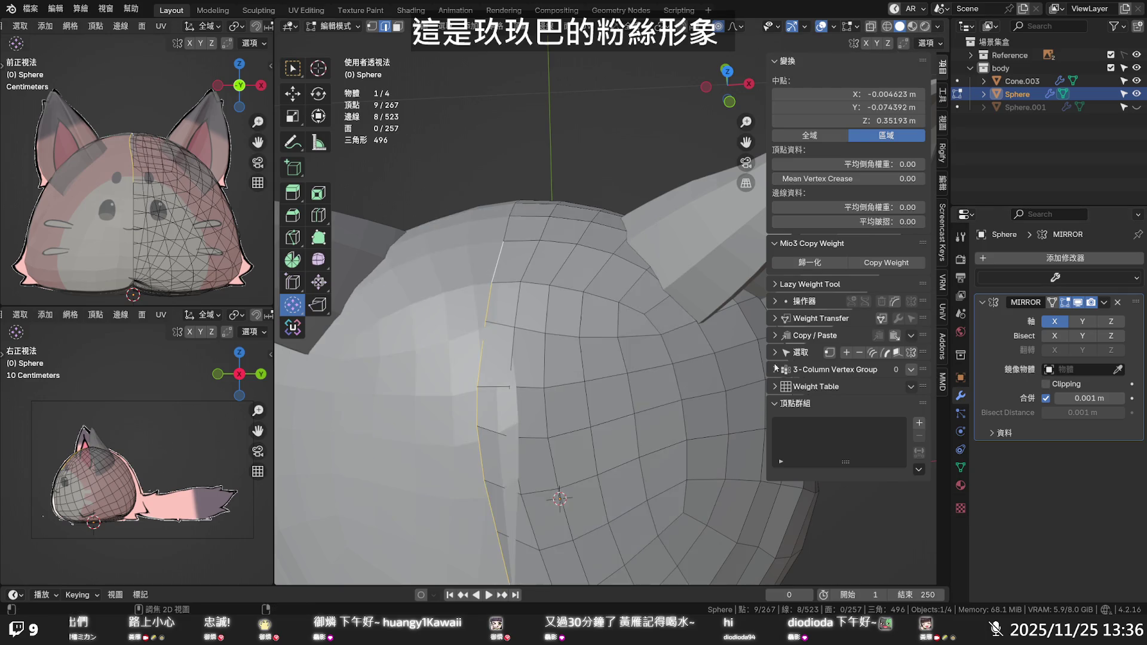
{"action": "key", "text": "ctrl+z"}
{"action": "key", "text": "ctrl+shift+z"}
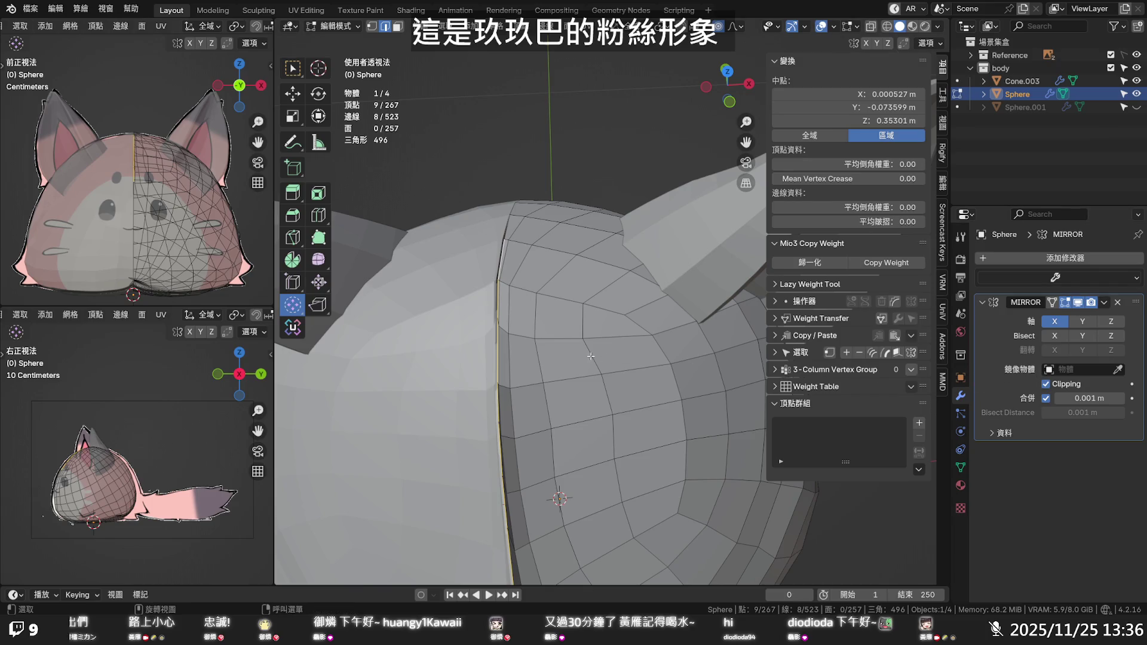
{"action": "key", "text": "g"}
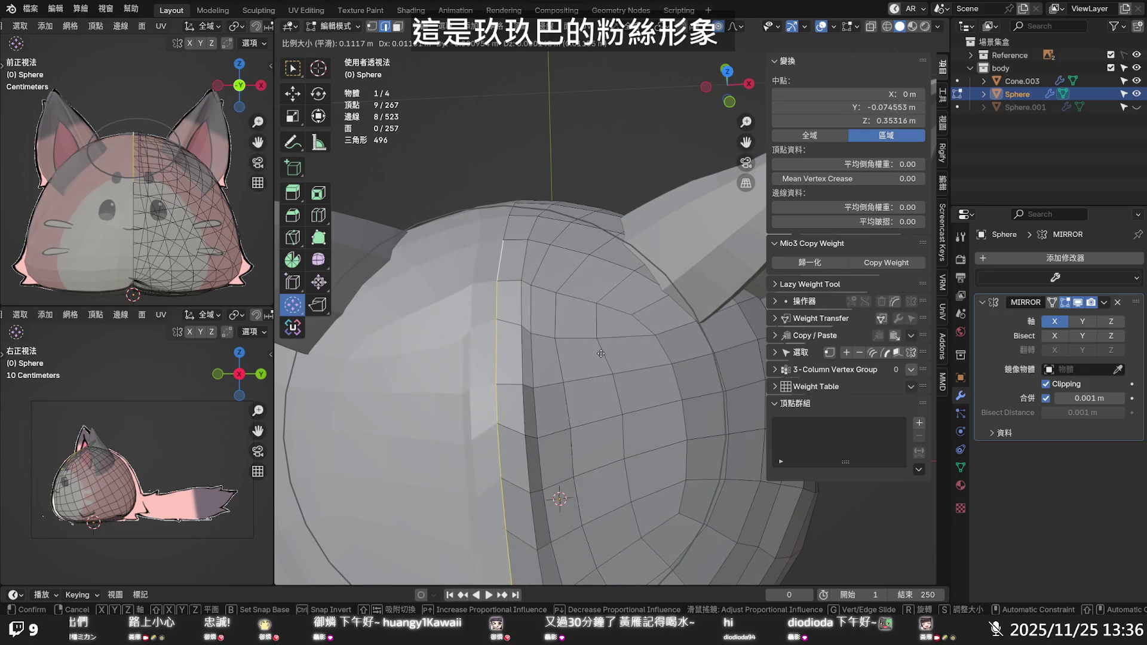
Confirm the proportional move and slide a vertical edge path down the forehead
{"action": "left_click", "coordinate": [605, 354]}
{"action": "left_click", "coordinate": [540, 283]}
{"action": "left_click", "coordinate": [541, 270]}
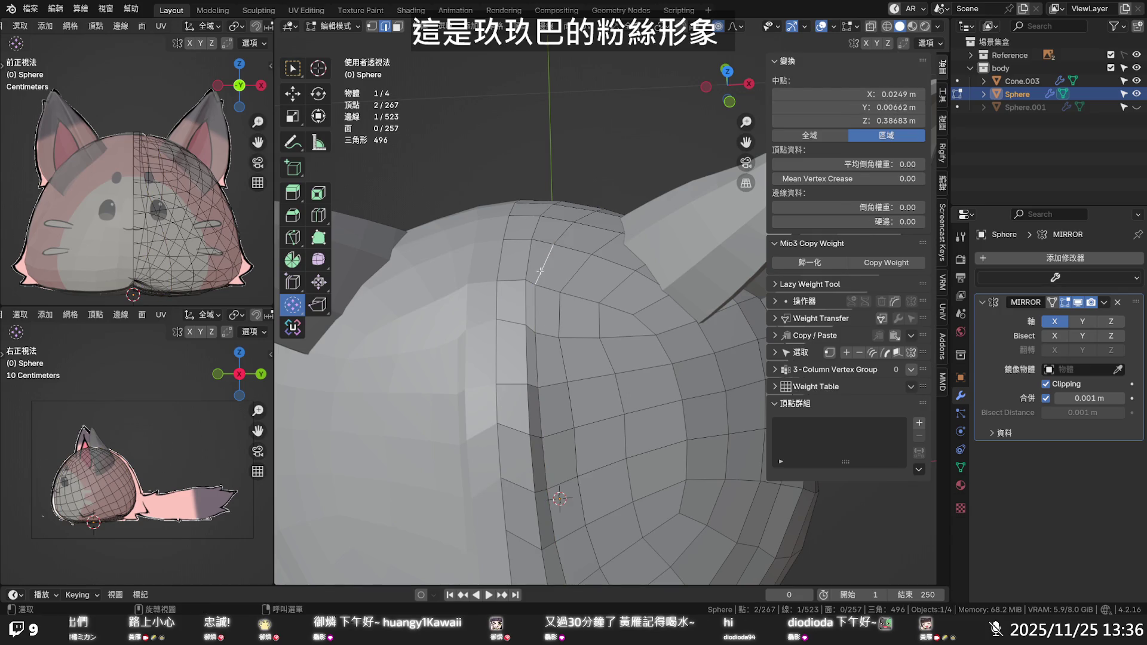
{"action": "scroll", "coordinate": [545, 352], "scroll_direction": "down", "scroll_amount": 4}
{"action": "middle_click_drag", "start_coordinate": [545, 352], "coordinate": [574, 409]}
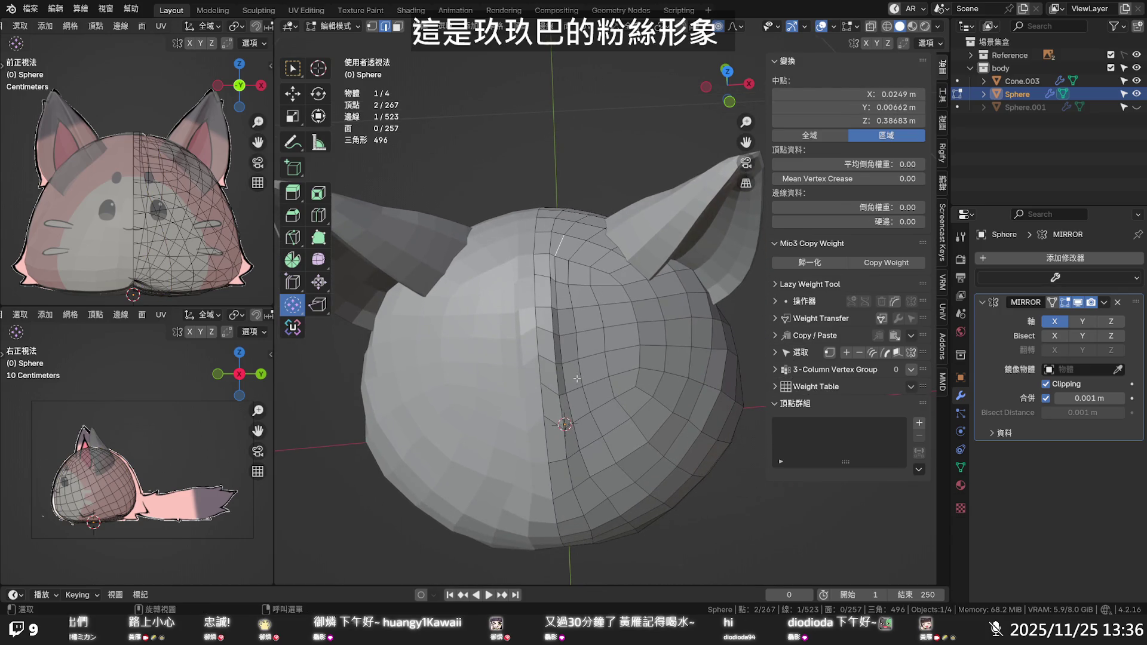
{"action": "left_click", "coordinate": [577, 432], "text": "ctrl"}
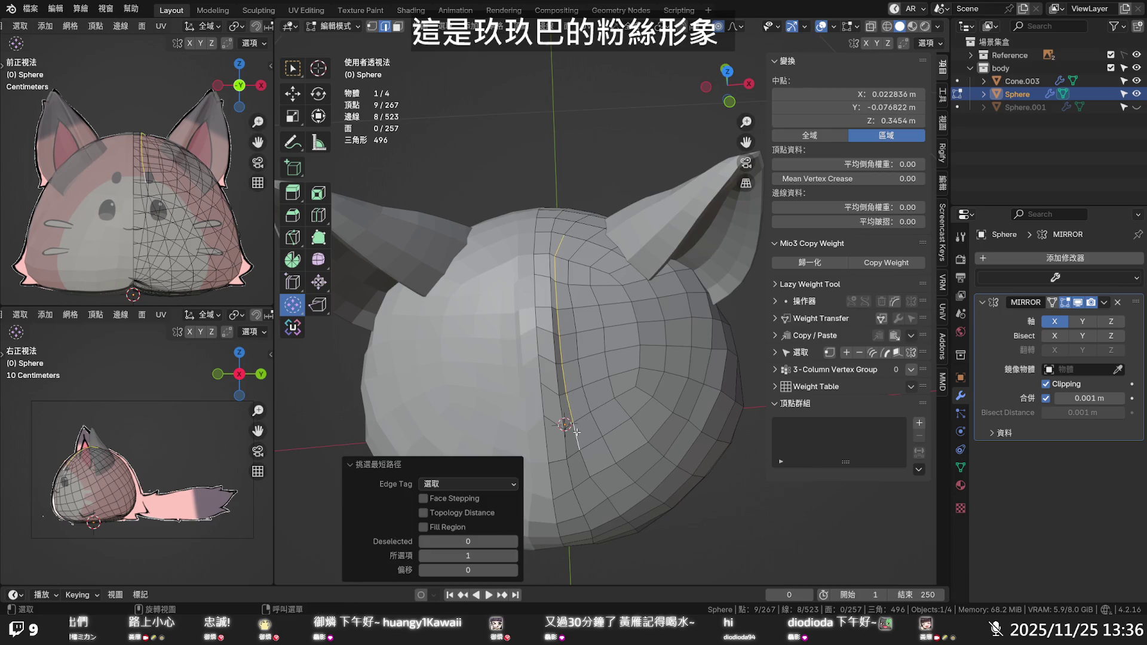
{"action": "key", "text": "g"}
{"action": "key", "text": "g"}
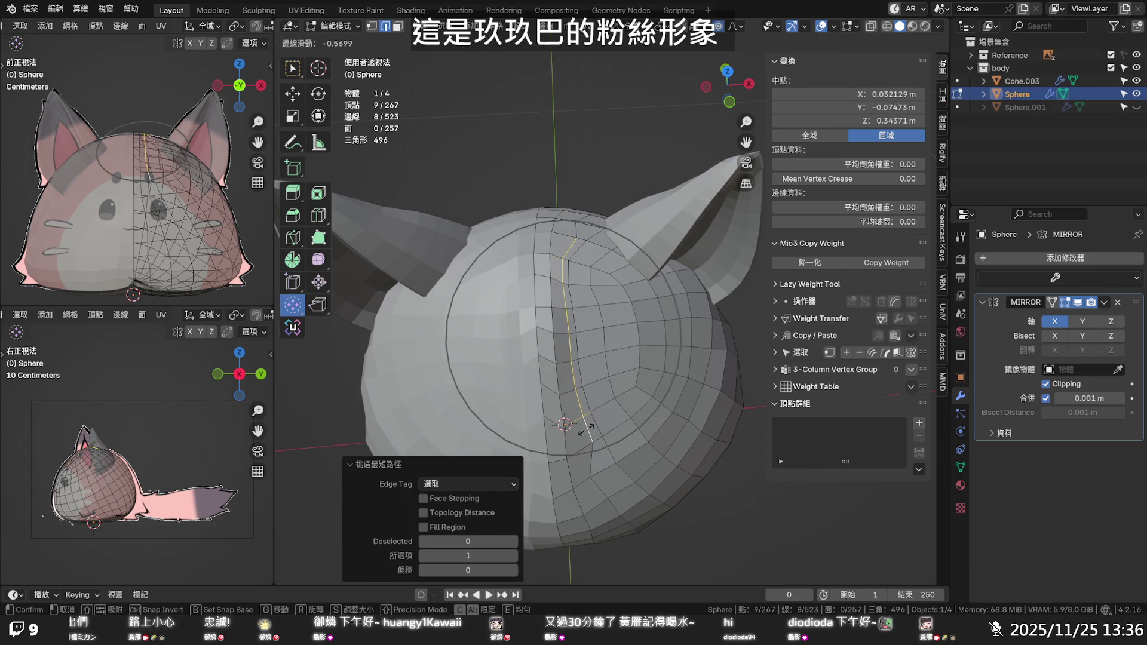
{"action": "left_click", "coordinate": [570, 298]}
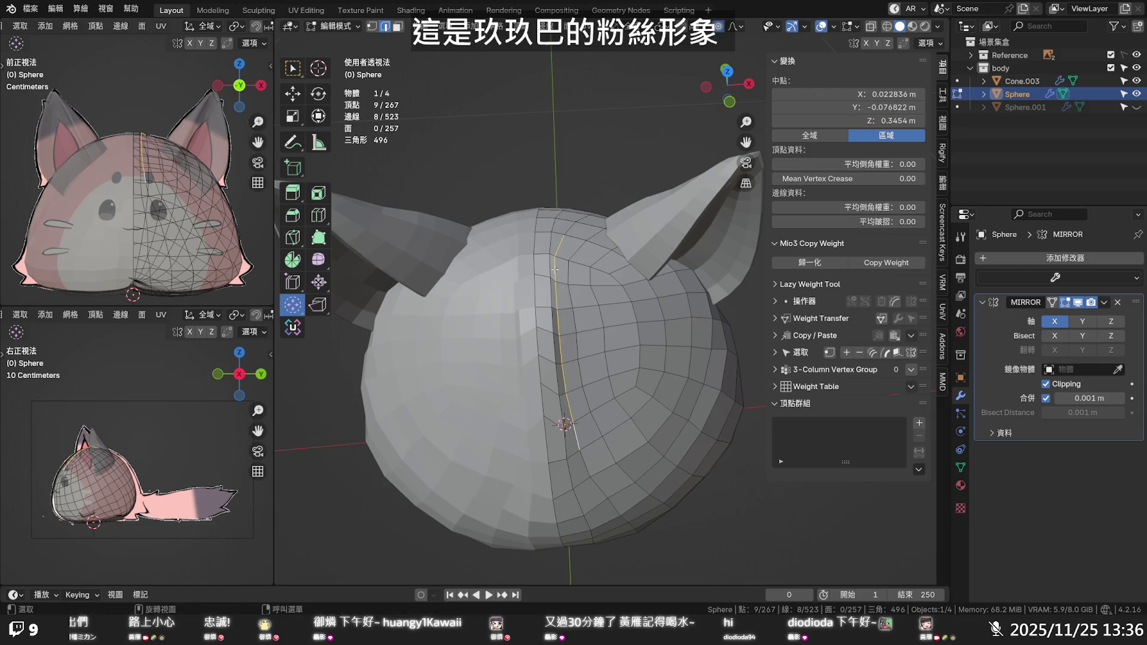
Slide a shorter edge path to 0.469 and slide a lower vertex along its edge
{"action": "left_click", "coordinate": [571, 410], "text": "ctrl"}
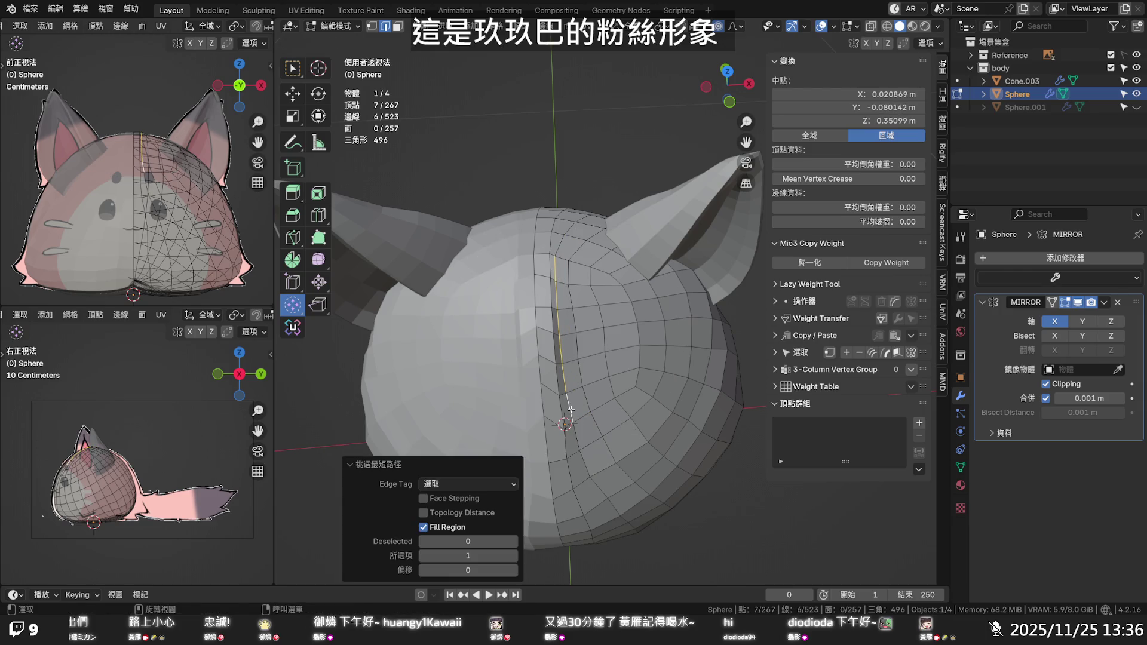
{"action": "key", "text": "g"}
{"action": "key", "text": "g"}
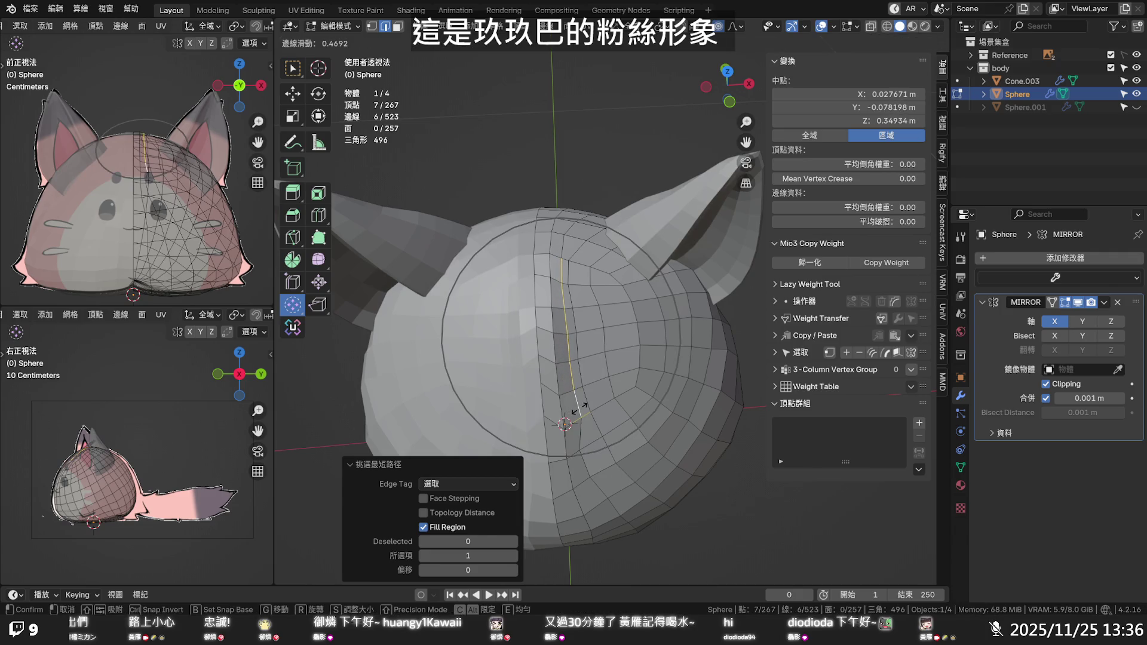
{"action": "left_click", "coordinate": [578, 410]}
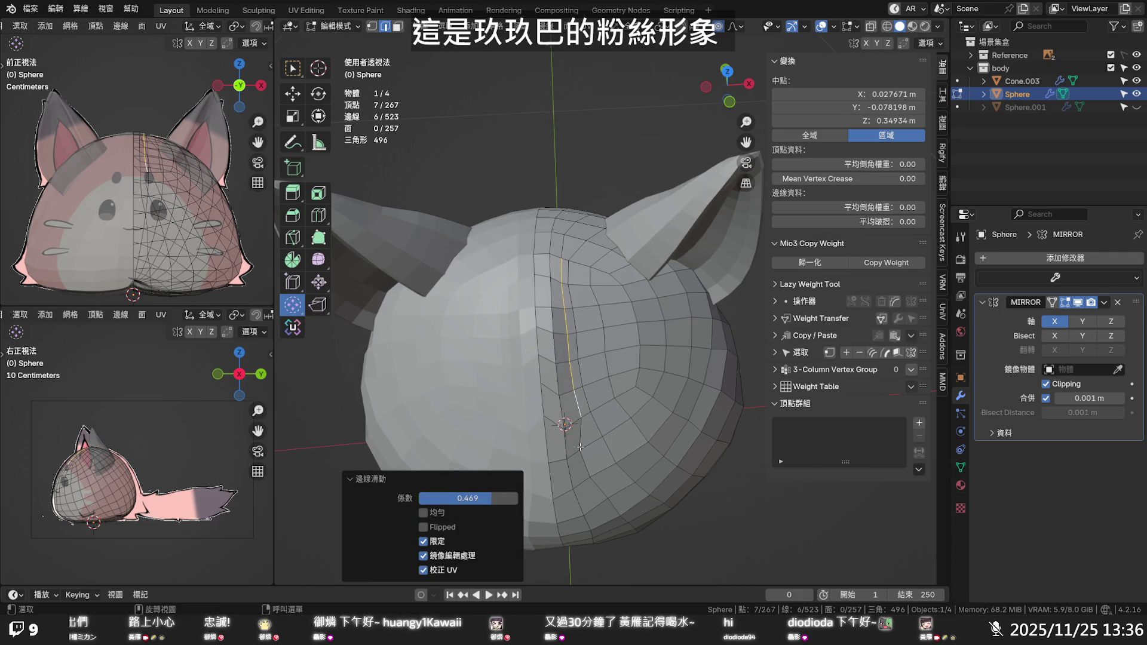
{"action": "left_click", "coordinate": [581, 447]}
{"action": "key", "text": "1"}
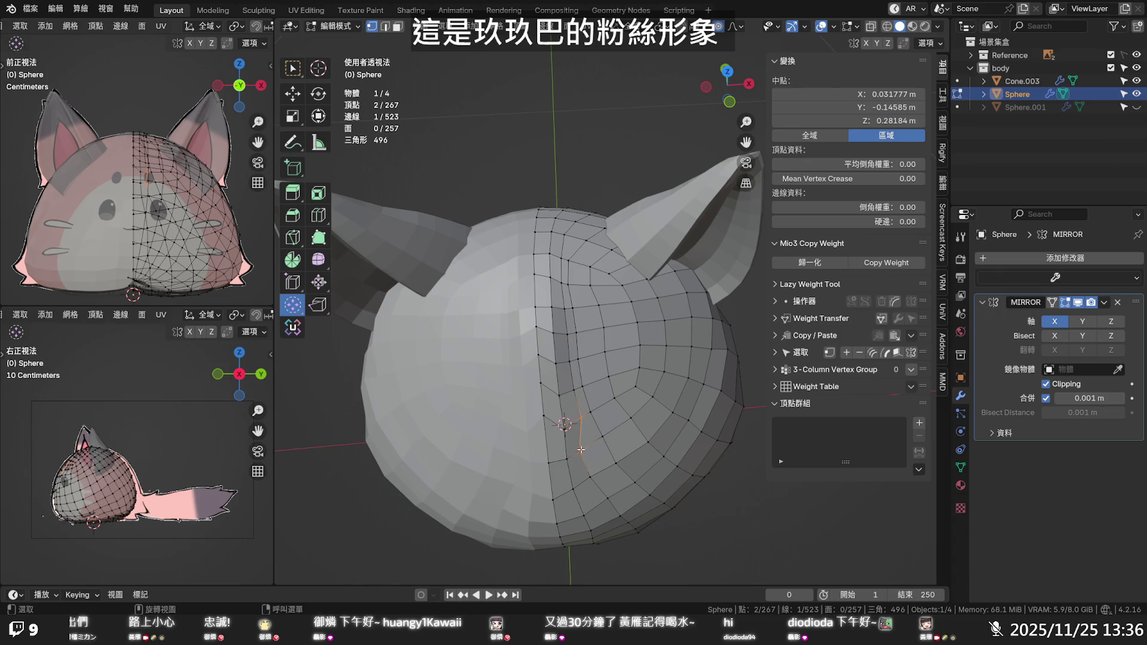
{"action": "left_click", "coordinate": [581, 450]}
{"action": "key", "text": "shift+v"}
{"action": "left_click", "coordinate": [591, 445]}
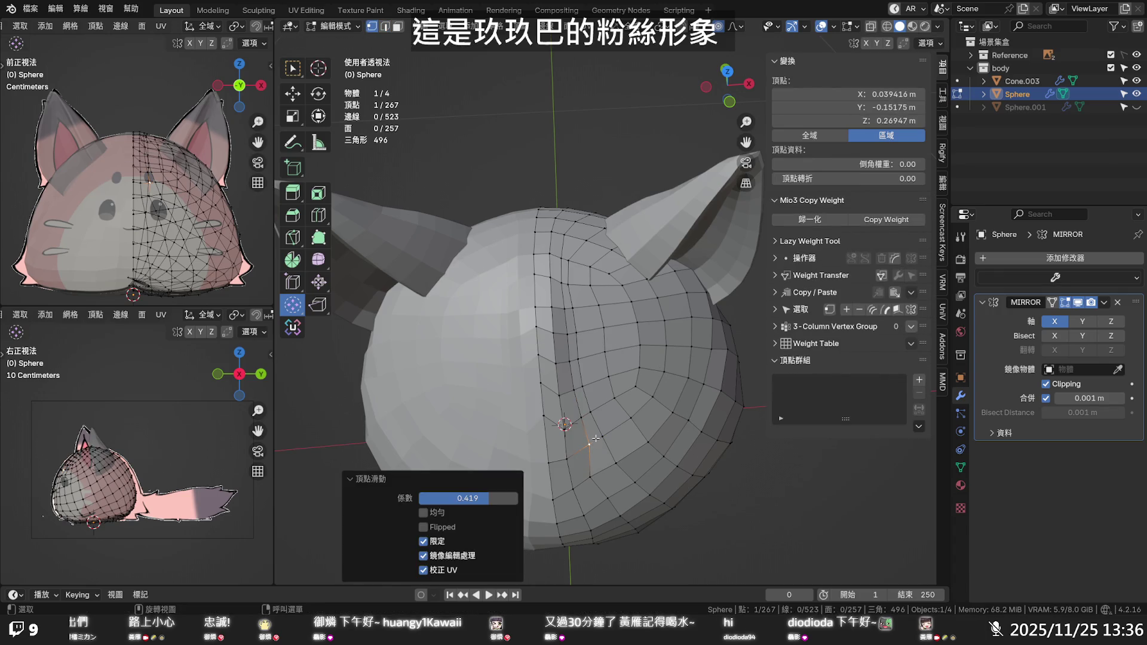
Select and slide two shortest vertex paths running up and down the forehead
{"action": "left_click", "coordinate": [603, 436]}
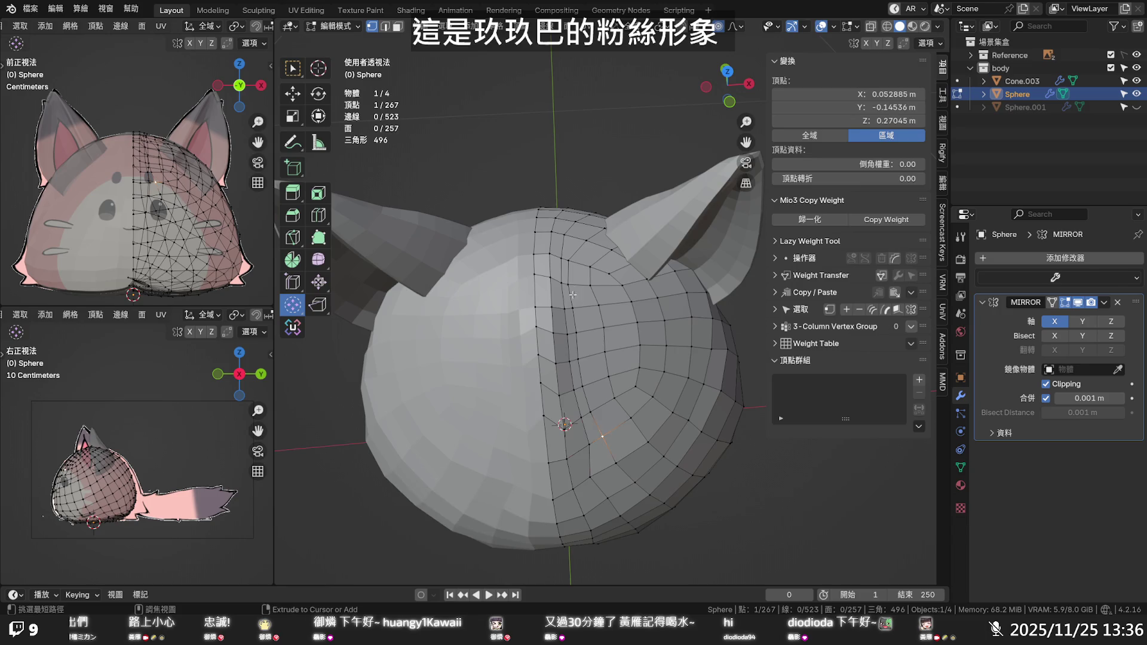
{"action": "left_click", "coordinate": [579, 263], "text": "ctrl"}
{"action": "key", "text": "g"}
{"action": "key", "text": "g"}
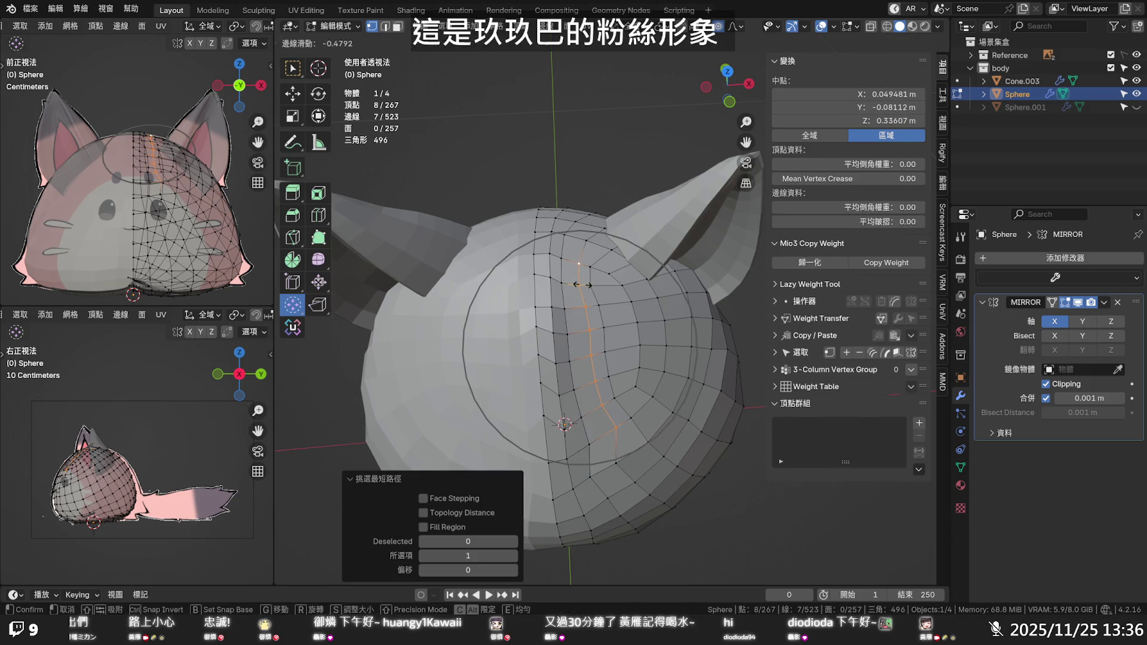
{"action": "left_click", "coordinate": [583, 286]}
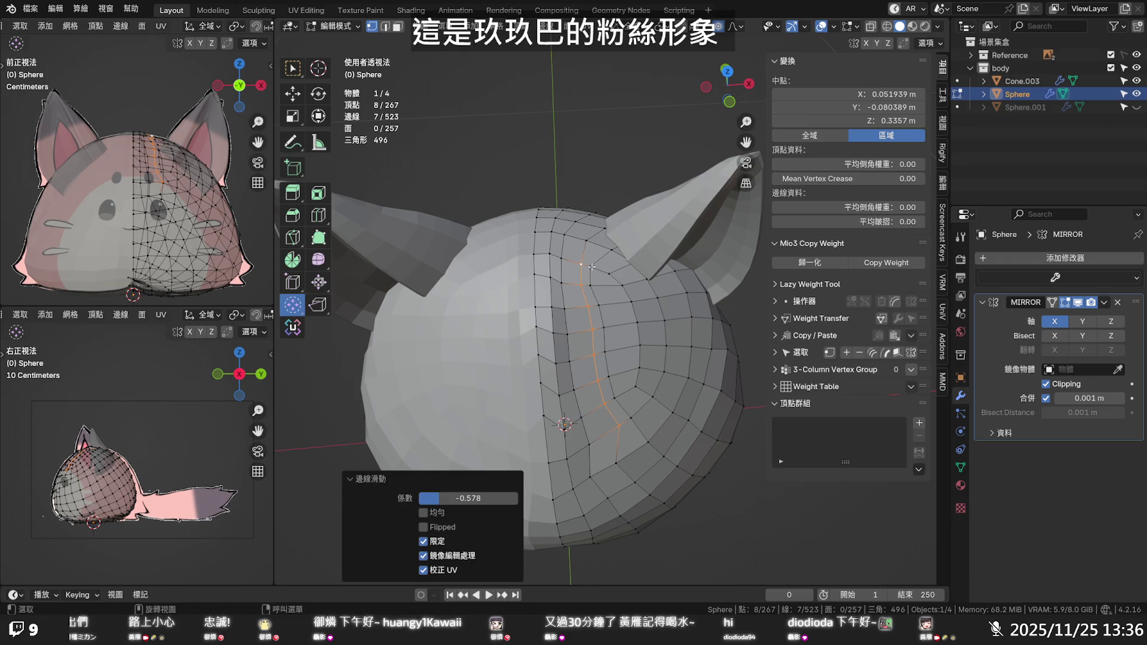
{"action": "left_click", "coordinate": [591, 266]}
{"action": "left_click", "coordinate": [615, 395], "text": "ctrl"}
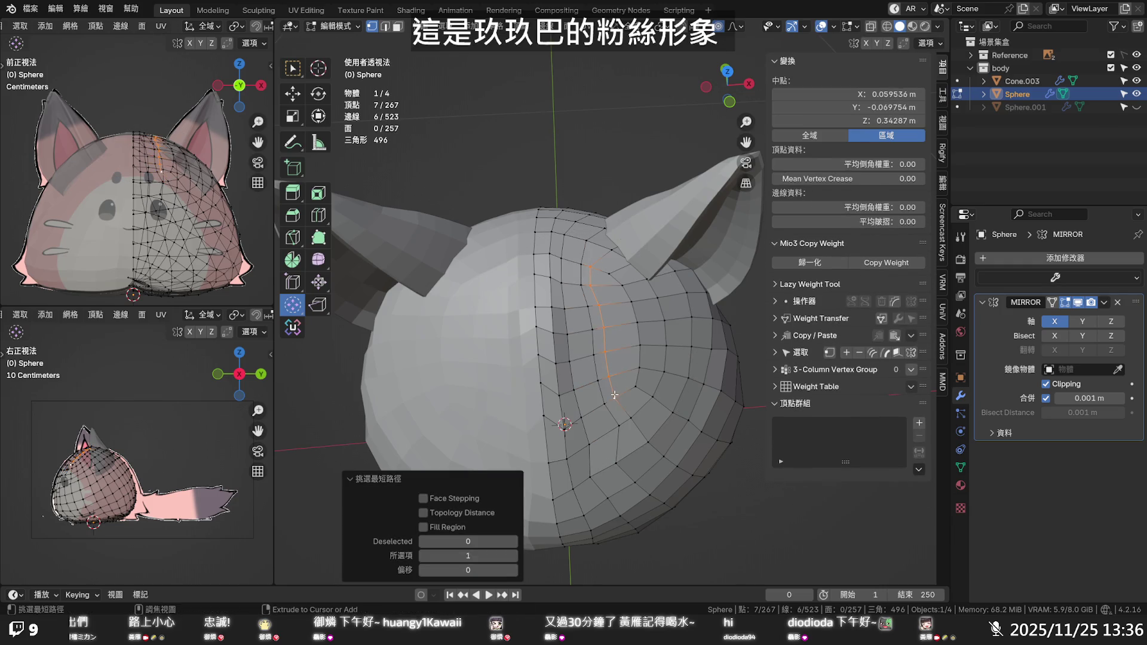
{"action": "key", "text": "g"}
{"action": "key", "text": "g"}
{"action": "left_click", "coordinate": [621, 394]}
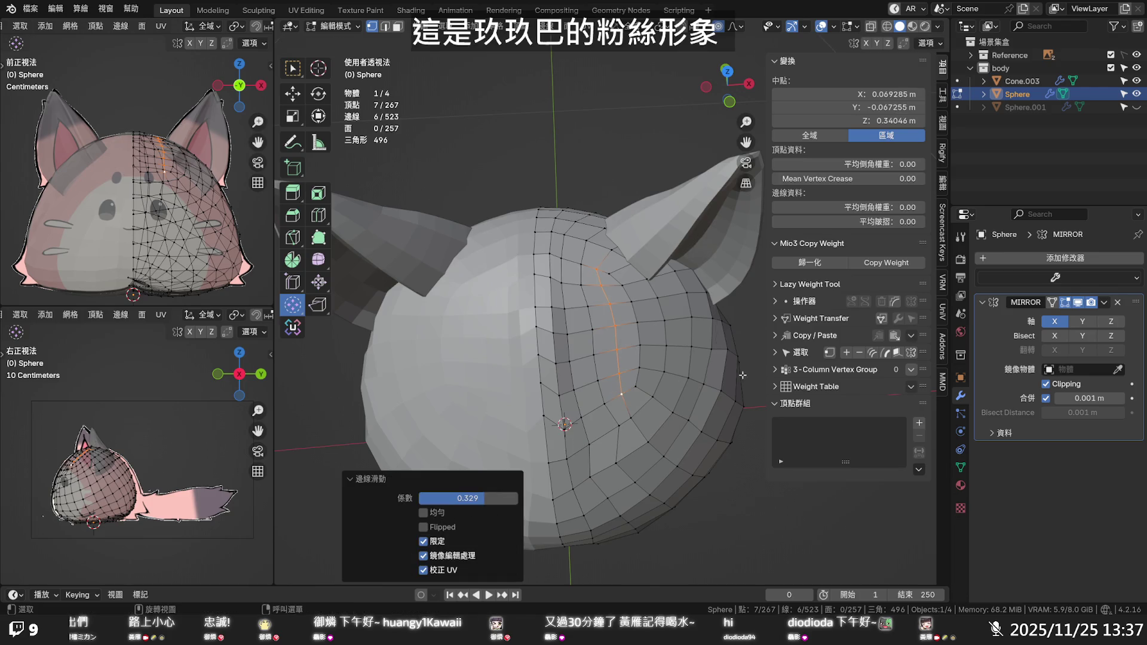
Clear the selection and start smoothing the forehead crease in the Sculpting workspace
{"action": "left_click", "coordinate": [745, 494]}
{"action": "mouse_move", "coordinate": [746, 494]}
{"action": "middle_mouse_down"}
{"action": "mouse_move", "coordinate": [694, 390]}
{"action": "mouse_move", "coordinate": [630, 398]}
{"action": "mouse_move", "coordinate": [472, 60]}
{"action": "middle_mouse_up"}
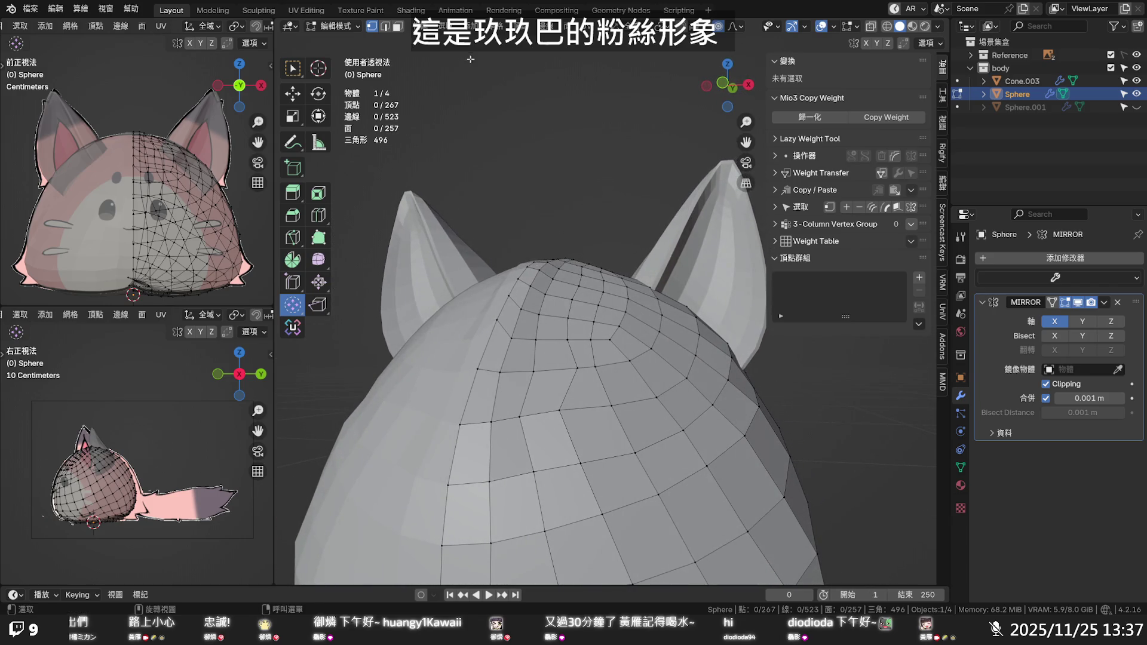
{"action": "left_click", "coordinate": [253, 12]}
{"action": "mouse_move", "coordinate": [473, 259]}
{"action": "left_mouse_down"}
{"action": "mouse_move", "coordinate": [464, 359]}
{"action": "mouse_move", "coordinate": [504, 257]}
{"action": "left_mouse_up"}
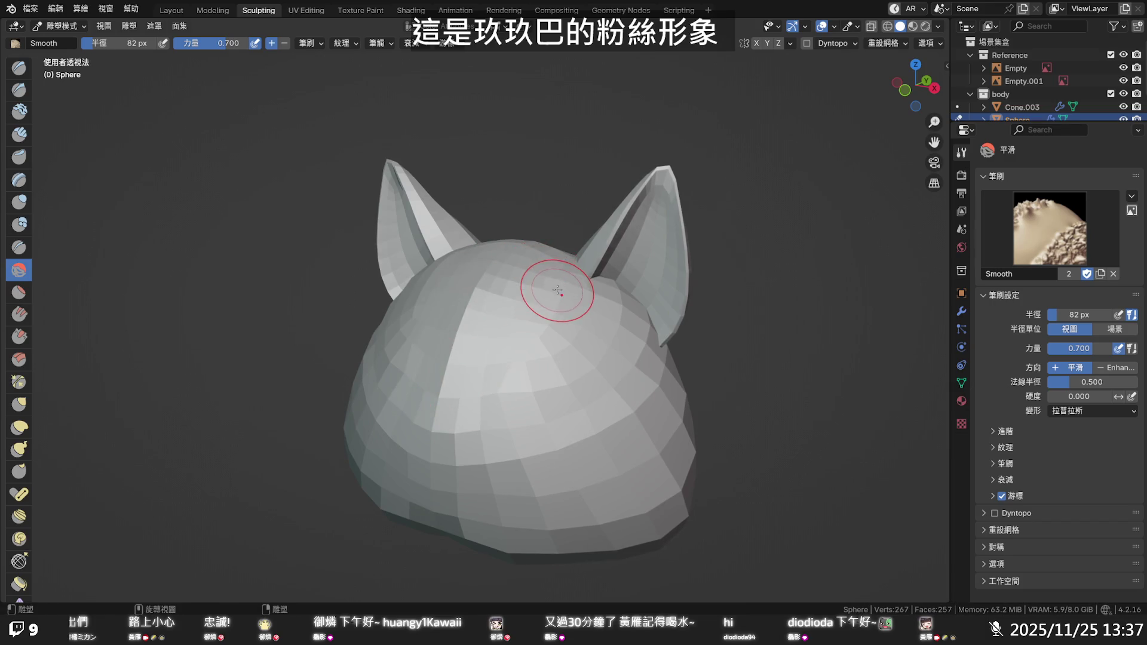
Smooth the forehead and its lower crease with further Smooth strokes, then go back to Layout
{"action": "left_click_drag", "start_coordinate": [538, 304], "coordinate": [495, 351]}
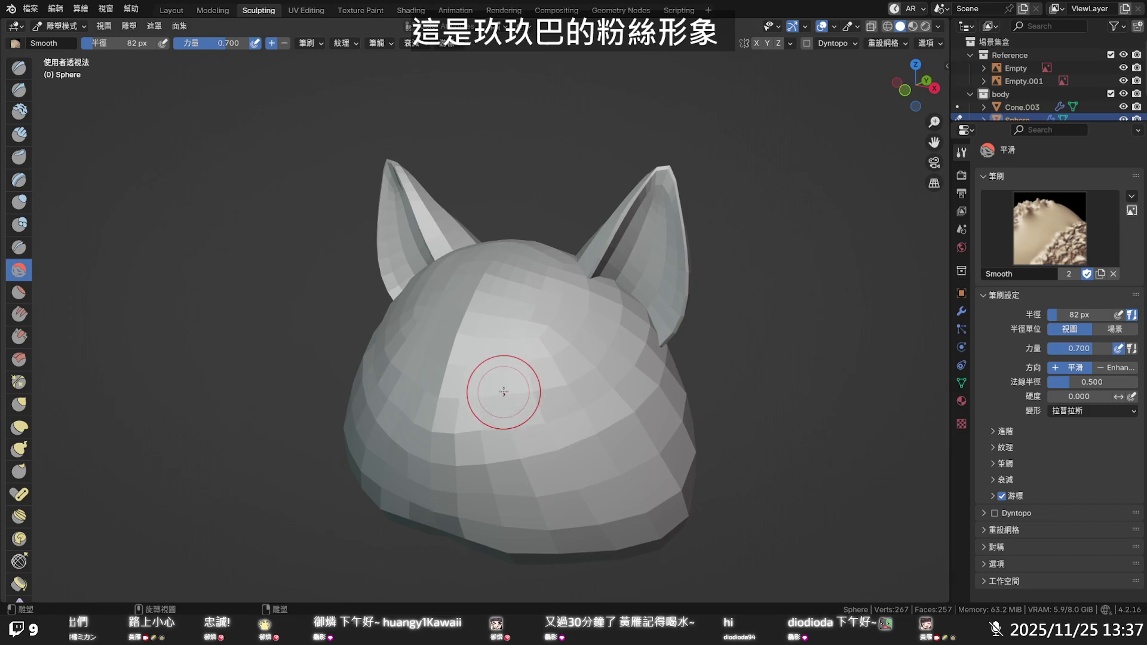
{"action": "left_click_drag", "start_coordinate": [530, 405], "coordinate": [511, 425]}
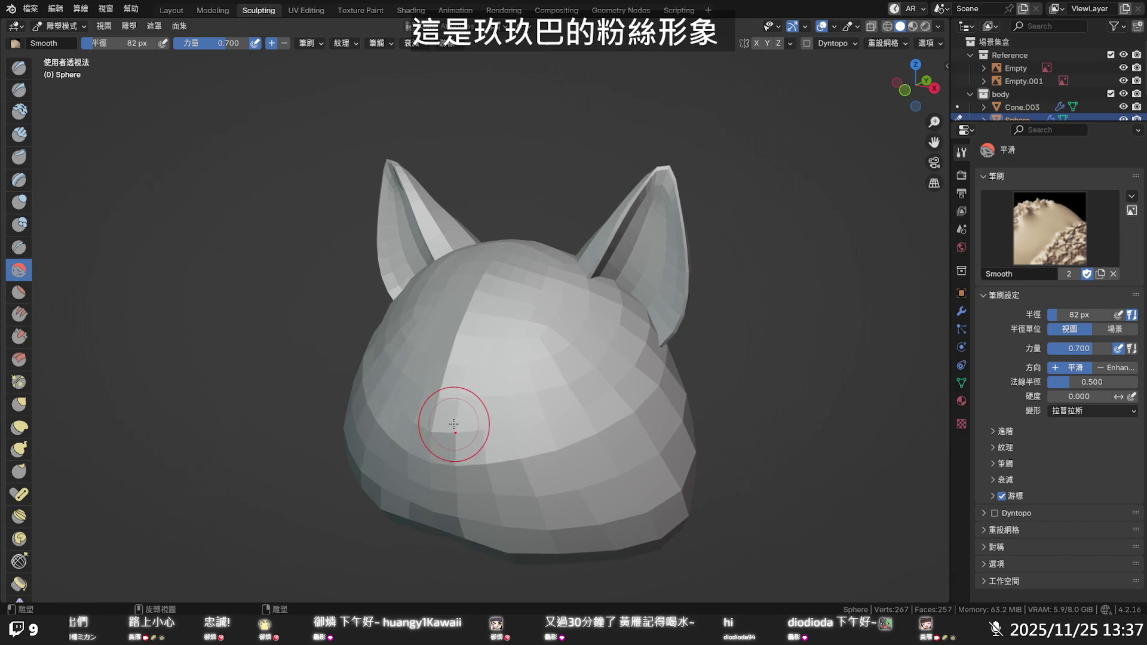
{"action": "middle_click_drag", "start_coordinate": [486, 358], "coordinate": [435, 325]}
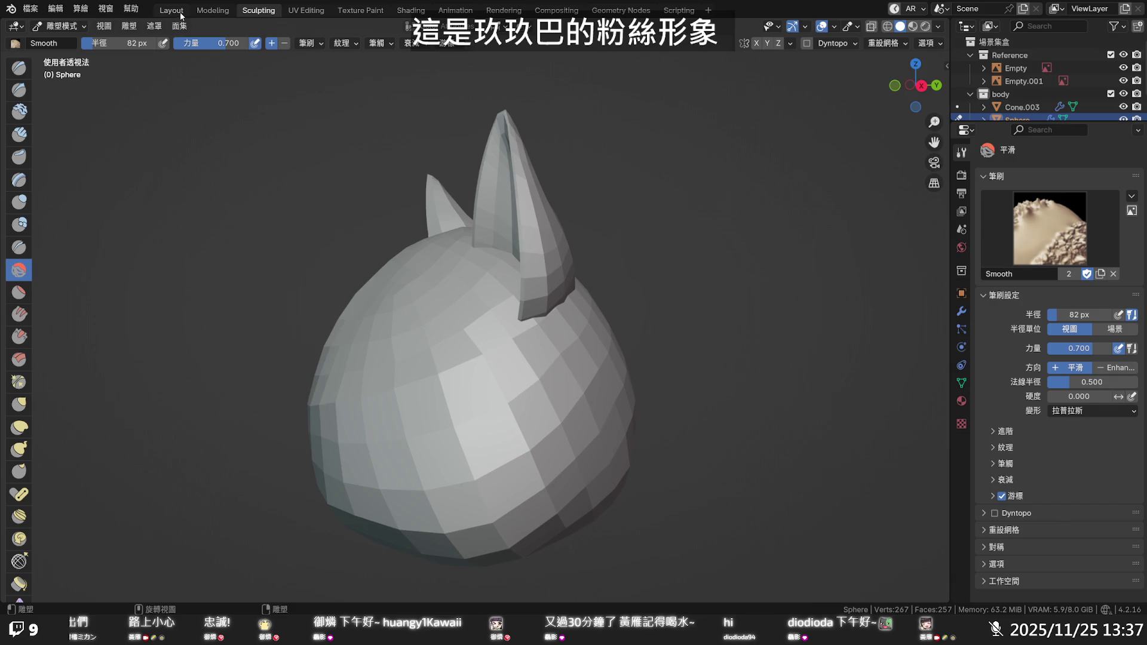
{"action": "left_click", "coordinate": [172, 10]}
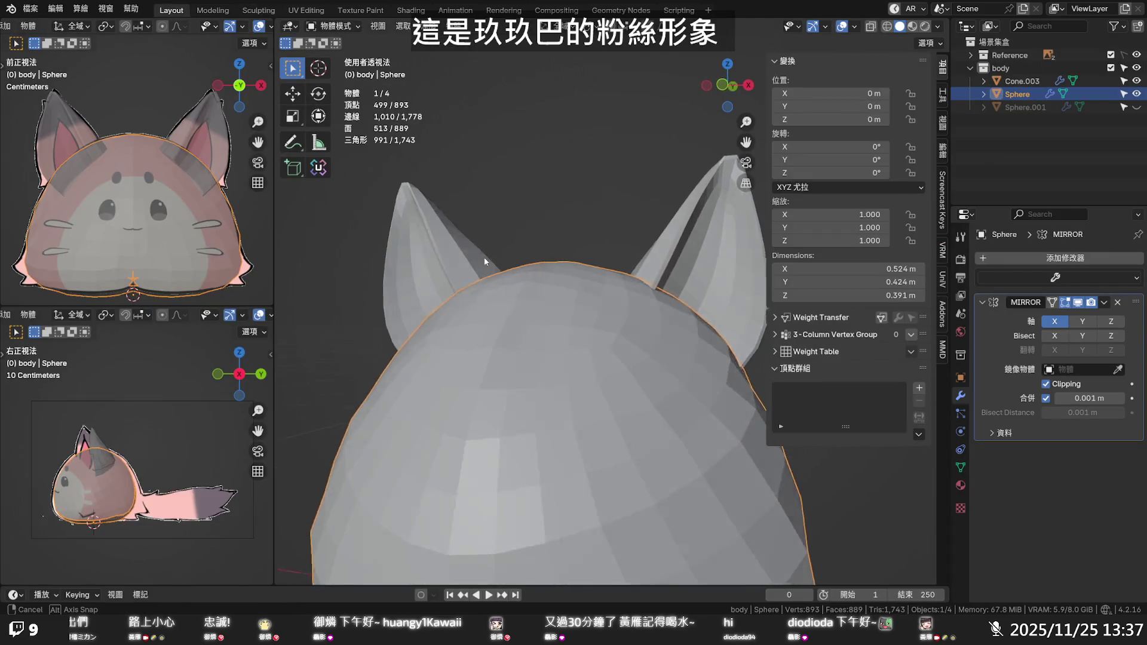
Enter Edit Mode on the cat head and orbit around it to inspect the mesh
{"action": "key", "text": "Tab"}
{"action": "middle_click_drag", "start_coordinate": [485, 257], "coordinate": [434, 251]}
{"action": "mouse_move", "coordinate": [485, 287]}
{"action": "middle_mouse_down"}
{"action": "mouse_move", "coordinate": [473, 350]}
{"action": "mouse_move", "coordinate": [470, 323]}
{"action": "mouse_move", "coordinate": [539, 261]}
{"action": "mouse_move", "coordinate": [621, 240]}
{"action": "mouse_move", "coordinate": [630, 218]}
{"action": "middle_mouse_up"}
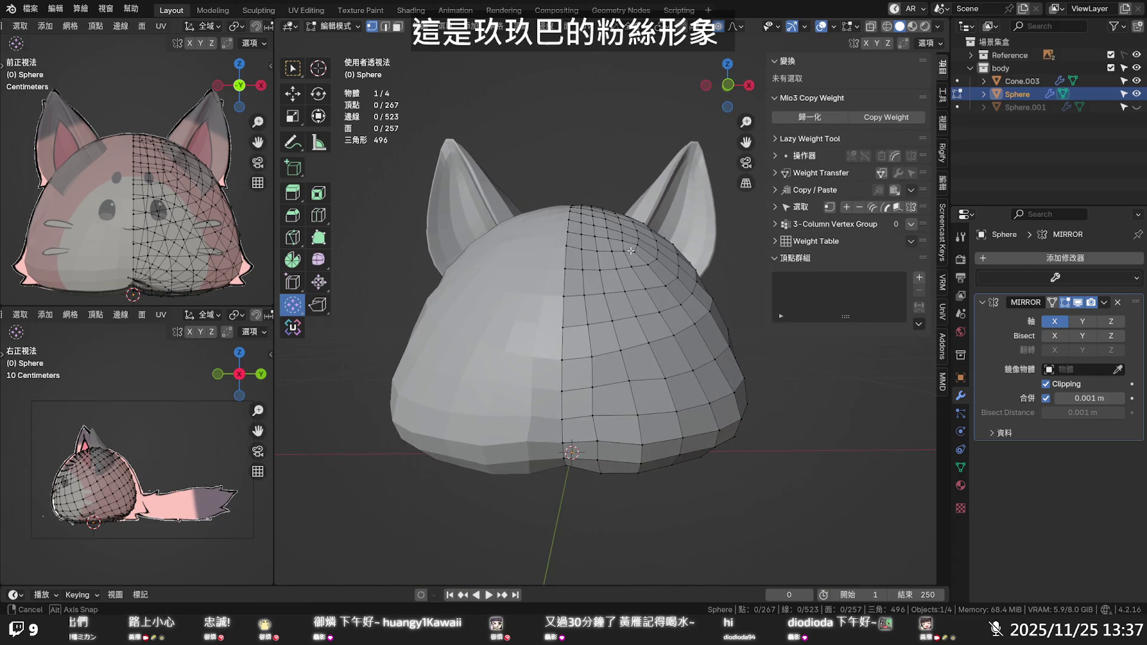
Save the file as 2025.11.25 玖桃模型.blend and switch to the Modeling workspace
{"action": "key", "text": "ctrl+s"}
{"action": "mouse_move", "coordinate": [630, 218]}
{"action": "middle_mouse_down"}
{"action": "mouse_move", "coordinate": [600, 380]}
{"action": "mouse_move", "coordinate": [362, 329]}
{"action": "mouse_move", "coordinate": [356, 341]}
{"action": "middle_mouse_up"}
{"action": "middle_click_drag", "start_coordinate": [526, 234], "coordinate": [580, 230]}
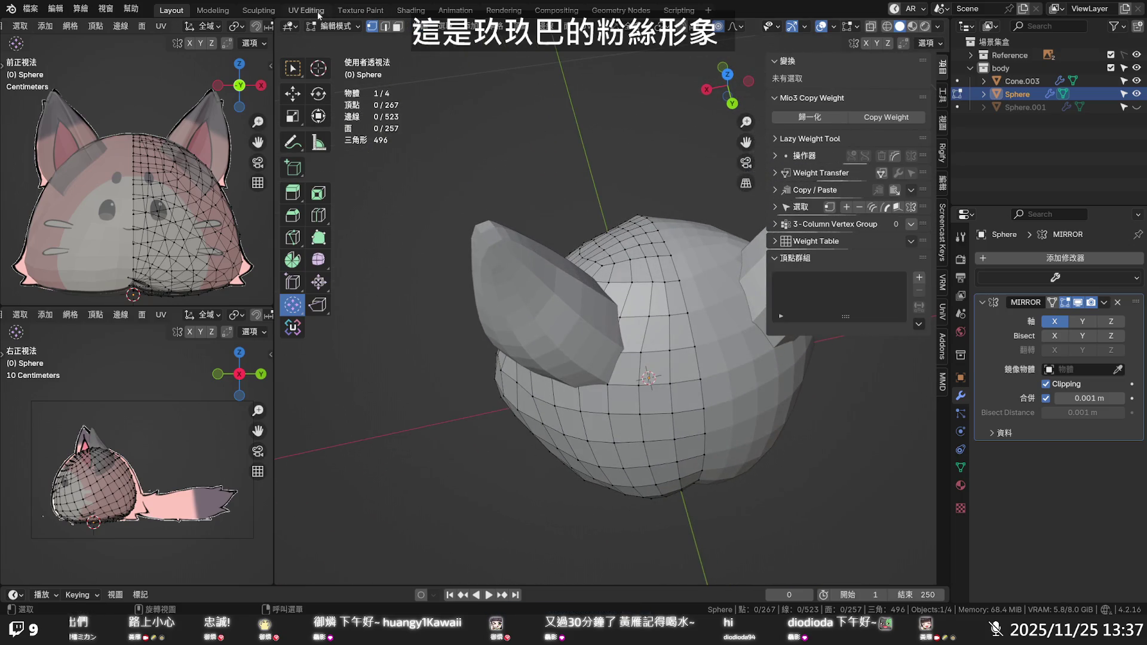
{"action": "left_click", "coordinate": [212, 10]}
Zoom in on the ear and switch to the Sculpting workspace
{"action": "scroll", "coordinate": [534, 252], "scroll_direction": "up", "scroll_amount": 3}
{"action": "scroll", "coordinate": [534, 251], "scroll_direction": "up", "scroll_amount": 5}
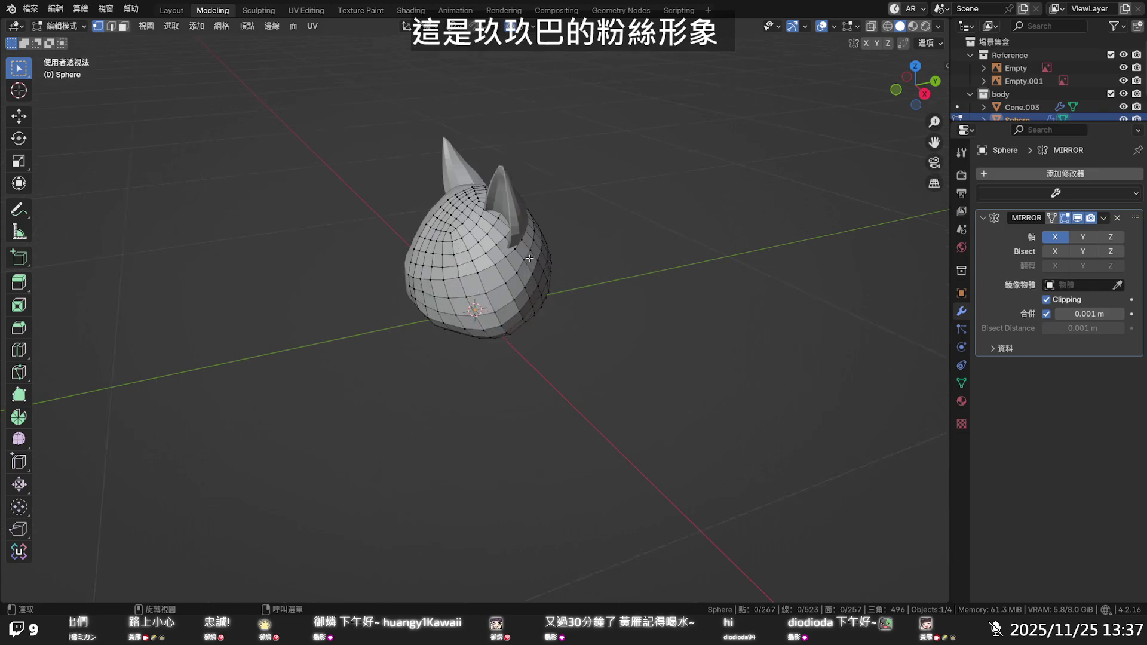
{"action": "scroll", "coordinate": [534, 252], "scroll_direction": "up", "scroll_amount": 1}
{"action": "right_click", "coordinate": [534, 252]}
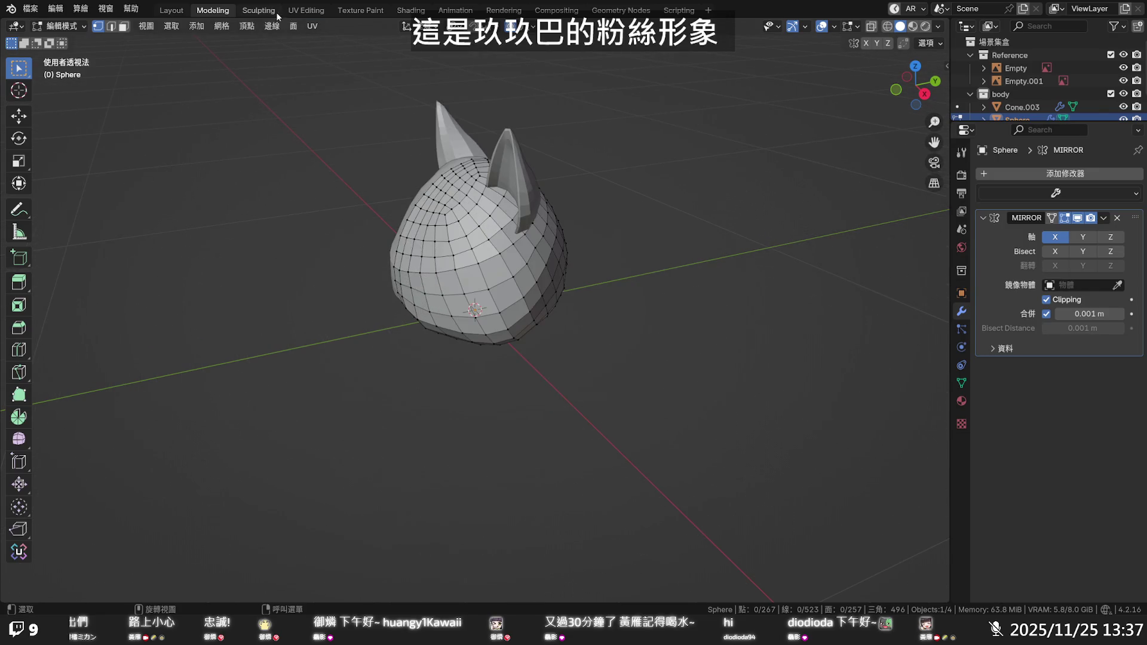
{"action": "left_click", "coordinate": [276, 13]}
{"action": "mouse_move", "coordinate": [428, 264]}
{"action": "middle_mouse_down"}
{"action": "mouse_move", "coordinate": [530, 272]}
{"action": "mouse_move", "coordinate": [406, 296]}
{"action": "middle_mouse_up"}
Soften the left ear–head junction with three Smooth strokes, then return to Layout
{"action": "left_click_drag", "start_coordinate": [356, 294], "coordinate": [361, 311]}
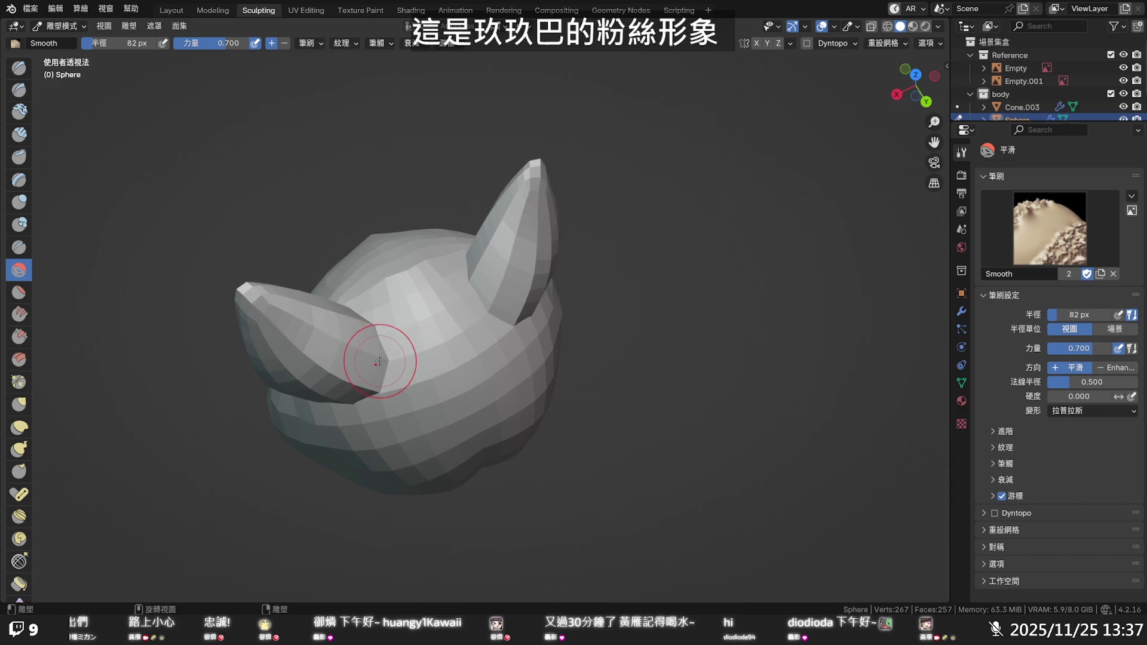
{"action": "left_click_drag", "start_coordinate": [327, 382], "coordinate": [326, 371]}
{"action": "left_click_drag", "start_coordinate": [376, 322], "coordinate": [380, 265]}
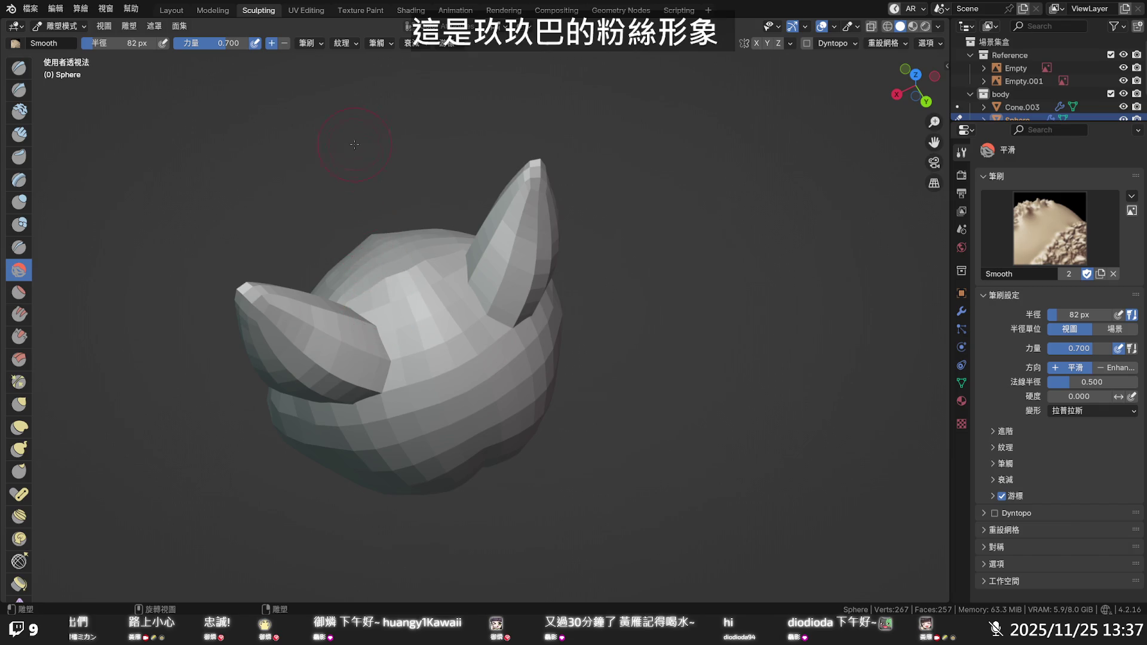
{"action": "left_click", "coordinate": [177, 14]}
{"action": "mouse_move", "coordinate": [627, 311]}
{"action": "middle_mouse_down"}
{"action": "mouse_move", "coordinate": [798, 297]}
{"action": "mouse_move", "coordinate": [835, 282]}
{"action": "middle_mouse_up"}
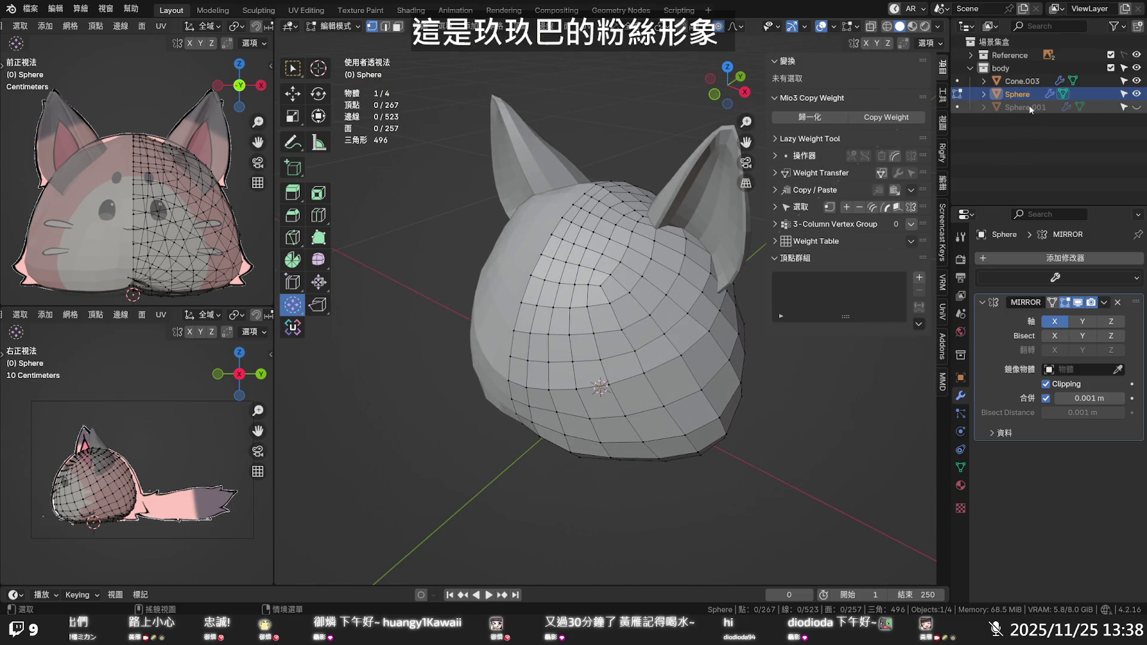
Add a new collection named Backup in the Outliner, move Sphere.001 into it, and collapse it
{"action": "right_click", "coordinate": [1017, 152]}
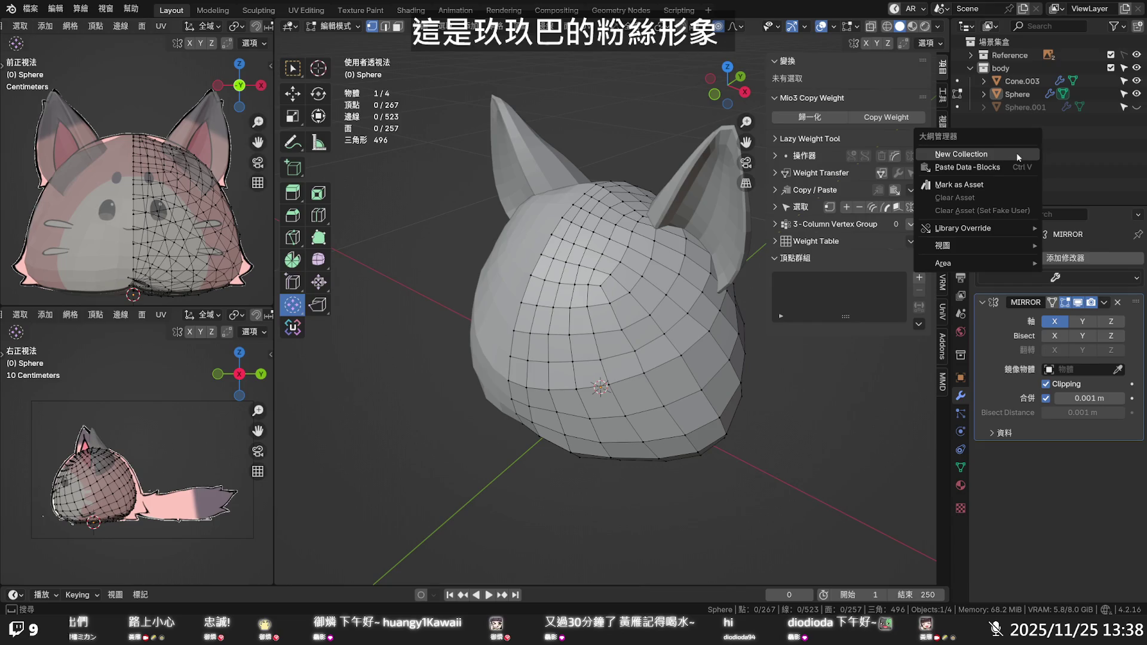
{"action": "left_click", "coordinate": [1016, 154]}
{"action": "double_click", "coordinate": [1016, 120]}
{"action": "type", "text": "Backup"}
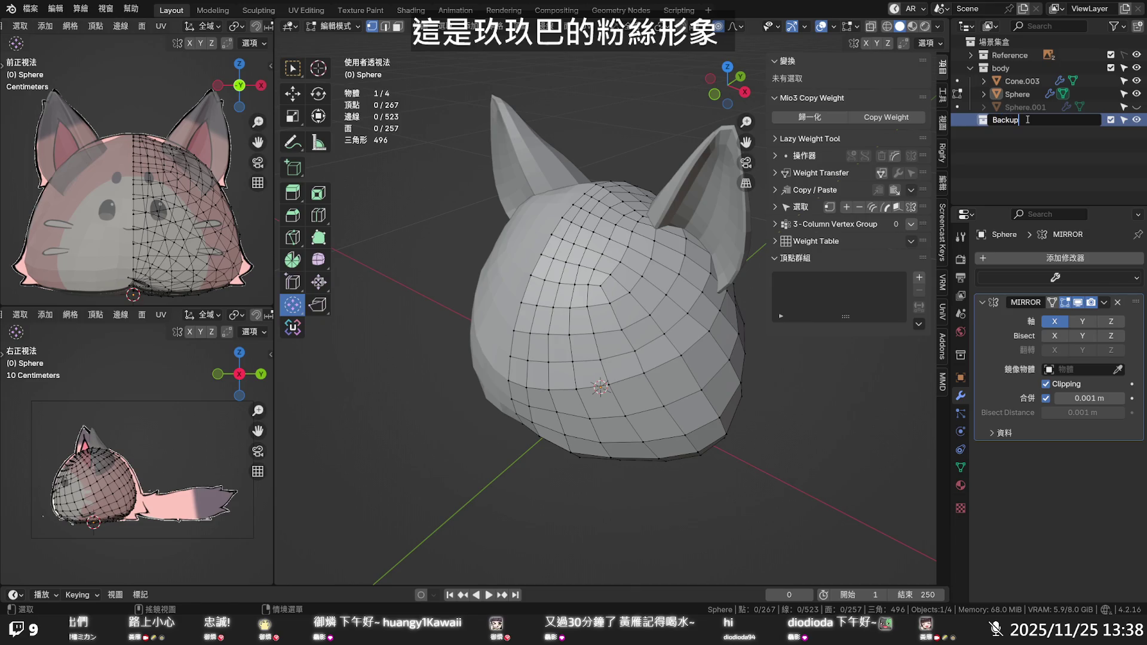
{"action": "key", "text": "Return"}
{"action": "left_click_drag", "start_coordinate": [1032, 106], "coordinate": [1032, 122]}
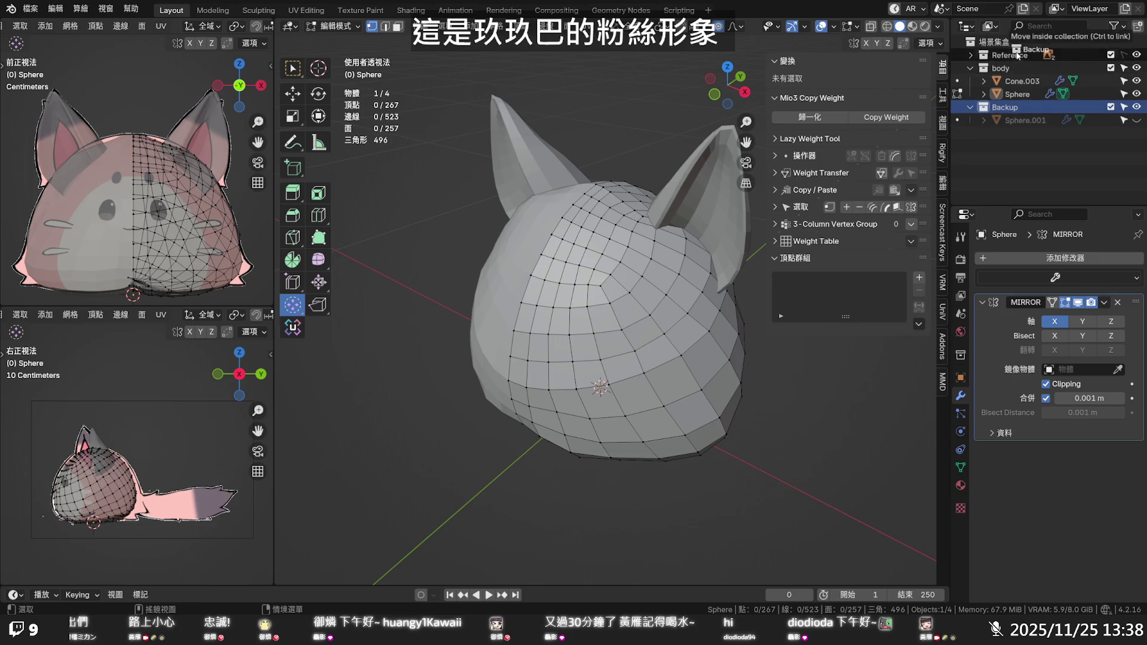
{"action": "left_click", "coordinate": [1018, 55]}
{"action": "left_click", "coordinate": [971, 54]}
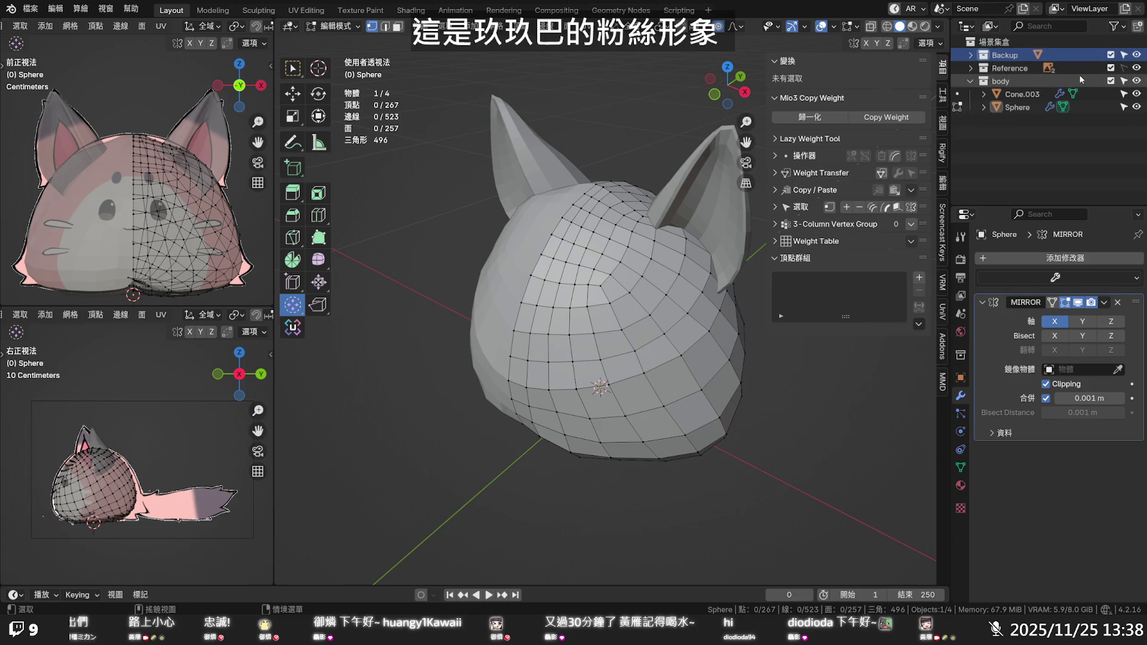
{"action": "mouse_move", "coordinate": [750, 381]}
{"action": "middle_mouse_down"}
{"action": "mouse_move", "coordinate": [729, 441]}
{"action": "mouse_move", "coordinate": [848, 381]}
{"action": "mouse_move", "coordinate": [609, 323]}
{"action": "mouse_move", "coordinate": [545, 291]}
{"action": "mouse_move", "coordinate": [548, 358]}
{"action": "middle_mouse_up"}
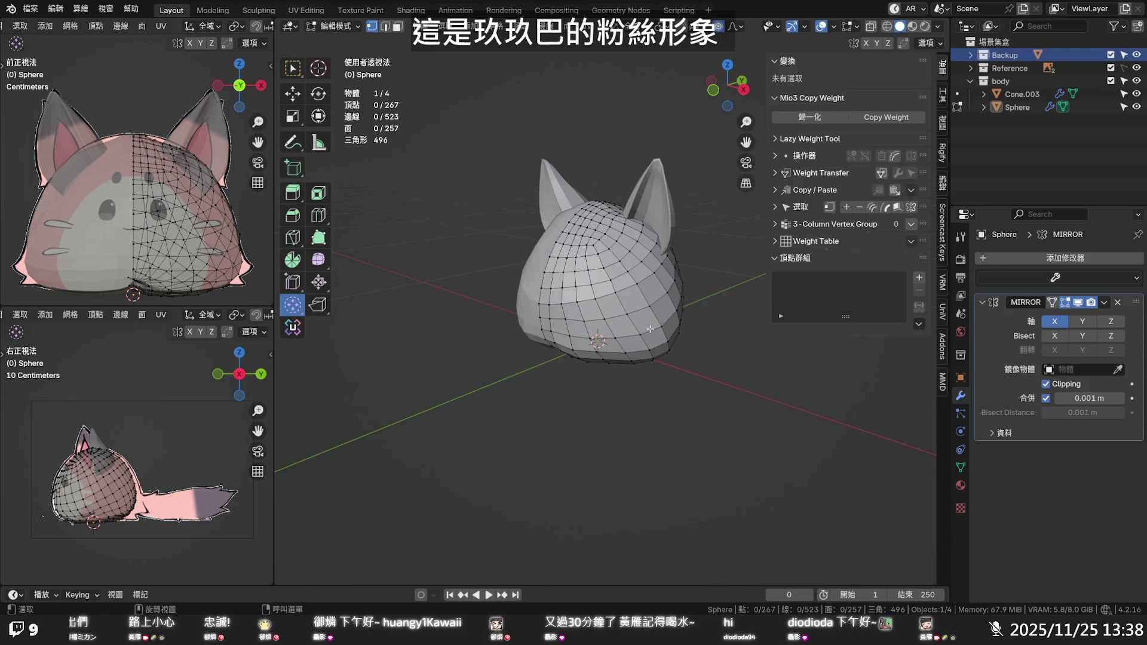
{"action": "mouse_move", "coordinate": [651, 319]}
{"action": "middle_mouse_down"}
{"action": "mouse_move", "coordinate": [682, 223]}
{"action": "mouse_move", "coordinate": [664, 339]}
{"action": "middle_mouse_up"}
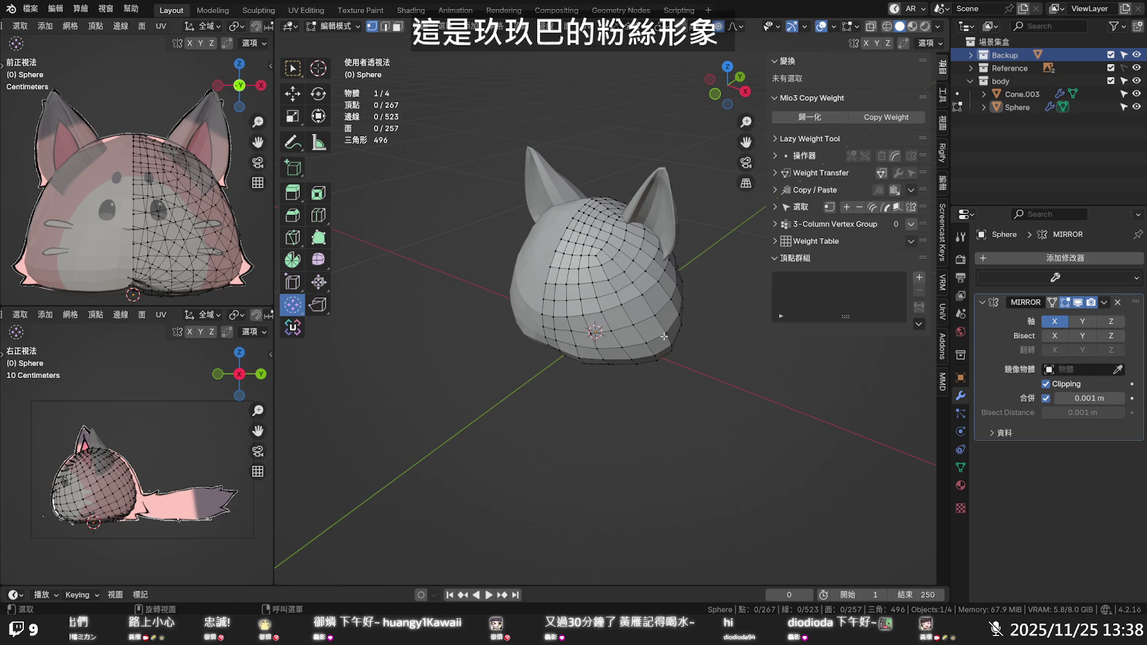
{"action": "mouse_move", "coordinate": [664, 335]}
{"action": "middle_mouse_down"}
{"action": "mouse_move", "coordinate": [673, 298]}
{"action": "mouse_move", "coordinate": [658, 317]}
{"action": "mouse_move", "coordinate": [607, 217]}
{"action": "mouse_move", "coordinate": [524, 260]}
{"action": "mouse_move", "coordinate": [472, 251]}
{"action": "mouse_move", "coordinate": [569, 267]}
{"action": "mouse_move", "coordinate": [713, 232]}
{"action": "mouse_move", "coordinate": [701, 203]}
{"action": "mouse_move", "coordinate": [704, 219]}
{"action": "middle_mouse_up"}
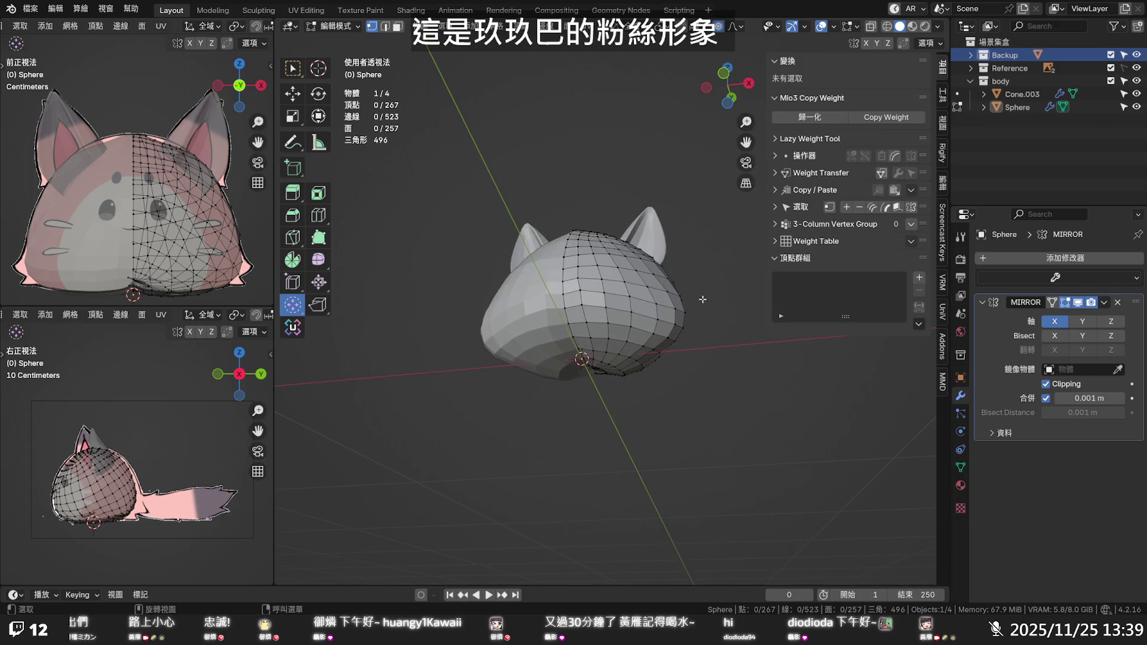
{"action": "mouse_move", "coordinate": [685, 194]}
{"action": "middle_mouse_down"}
{"action": "mouse_move", "coordinate": [648, 338]}
{"action": "mouse_move", "coordinate": [614, 344]}
{"action": "middle_mouse_up"}
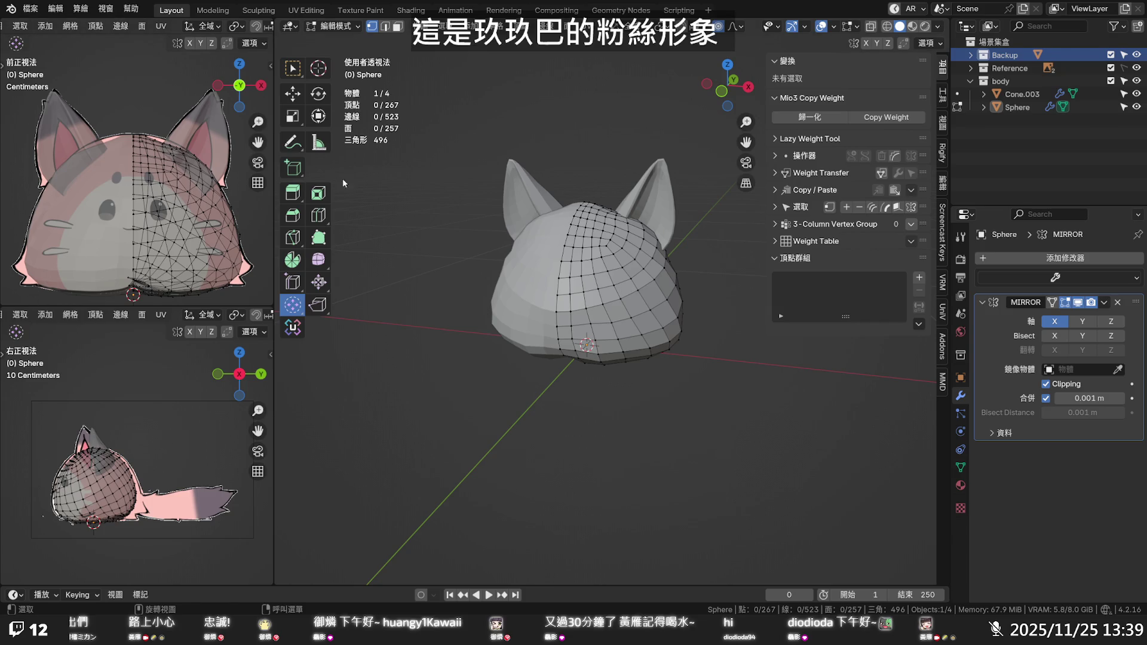
In front view, nudge a top-of-head vertex about 0.008 m with smooth proportional falloff size 0.112
{"action": "middle_click_drag", "start_coordinate": [540, 250], "coordinate": [613, 171]}
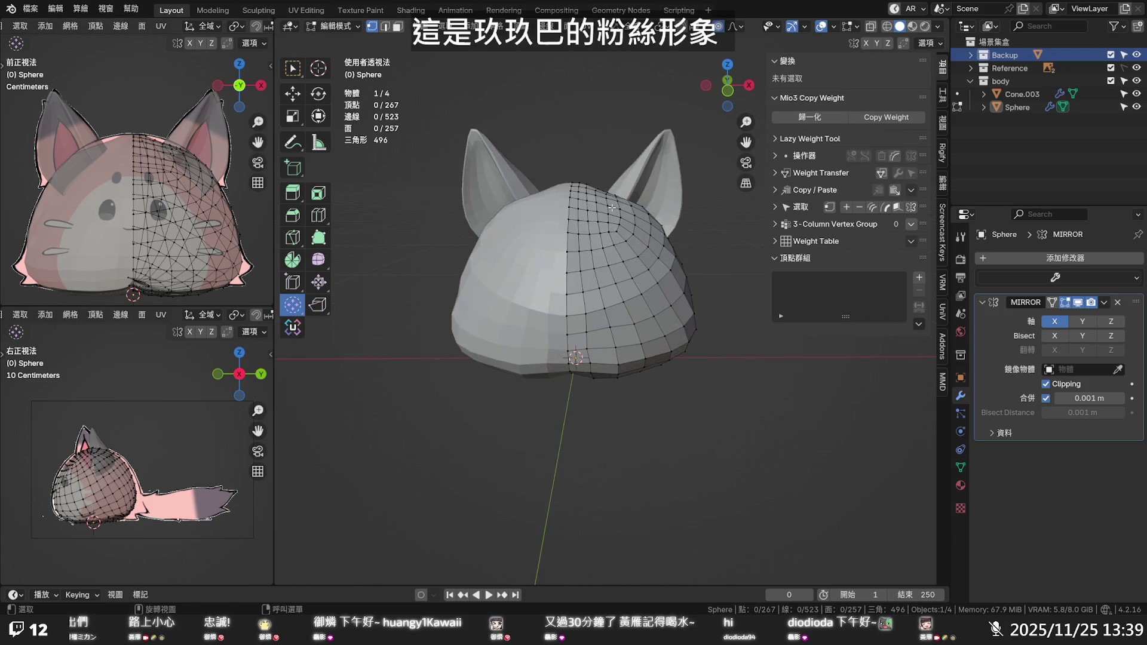
{"action": "scroll", "coordinate": [612, 171], "scroll_direction": "up", "scroll_amount": 4}
{"action": "left_click", "coordinate": [605, 144]}
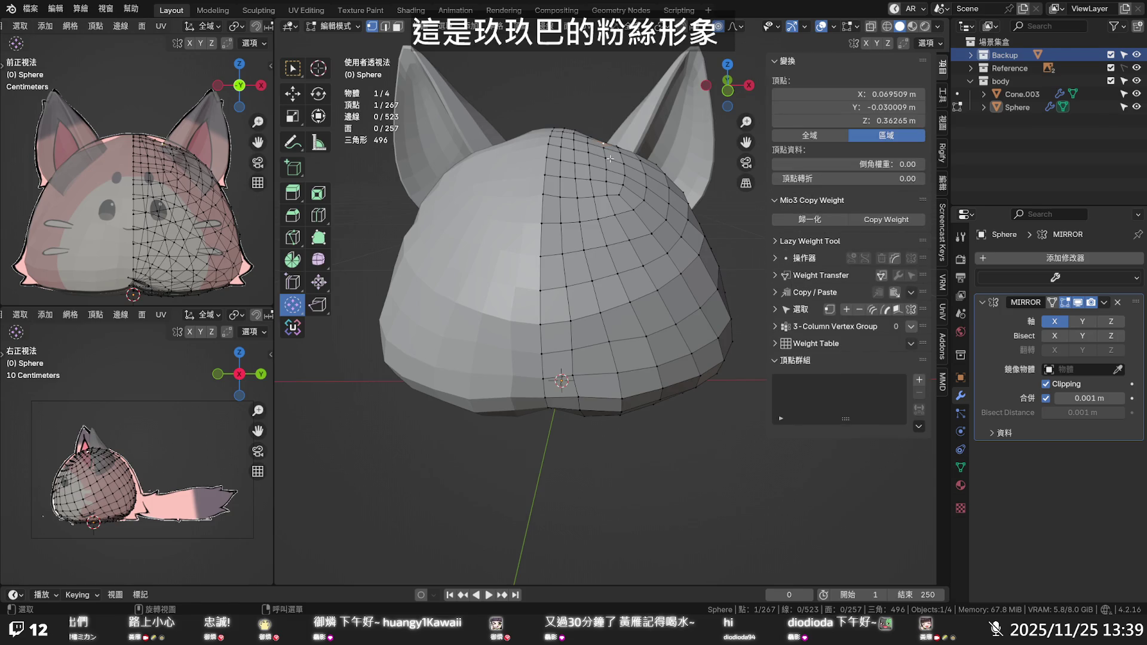
{"action": "key", "text": "KP_1"}
{"action": "key", "text": "g"}
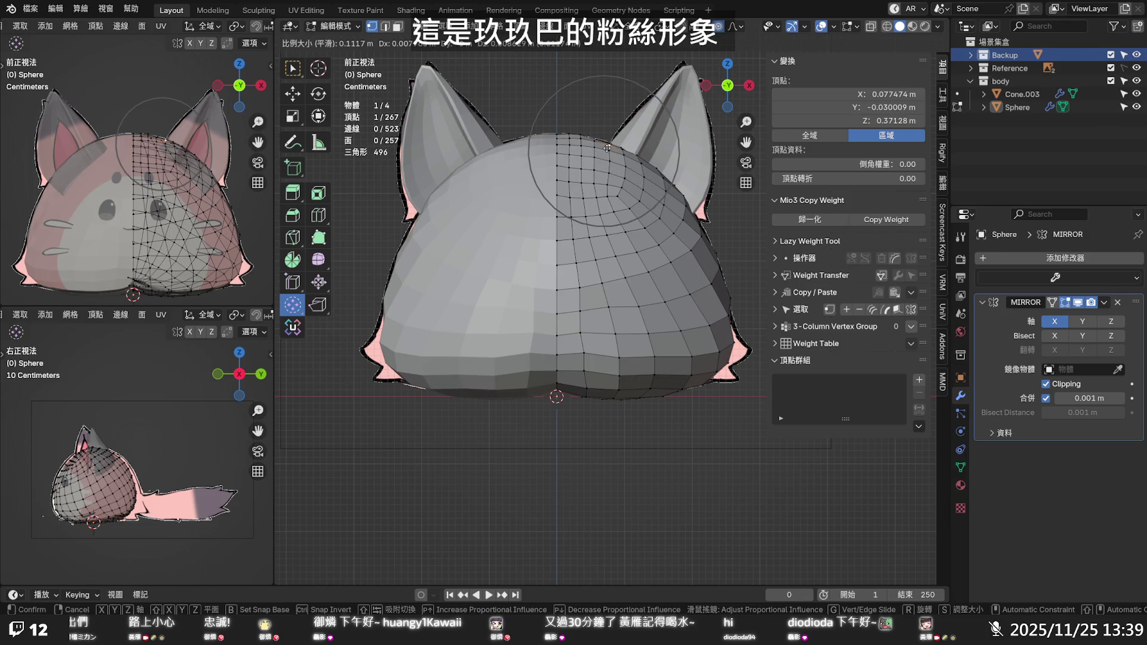
{"action": "left_click", "coordinate": [607, 148]}
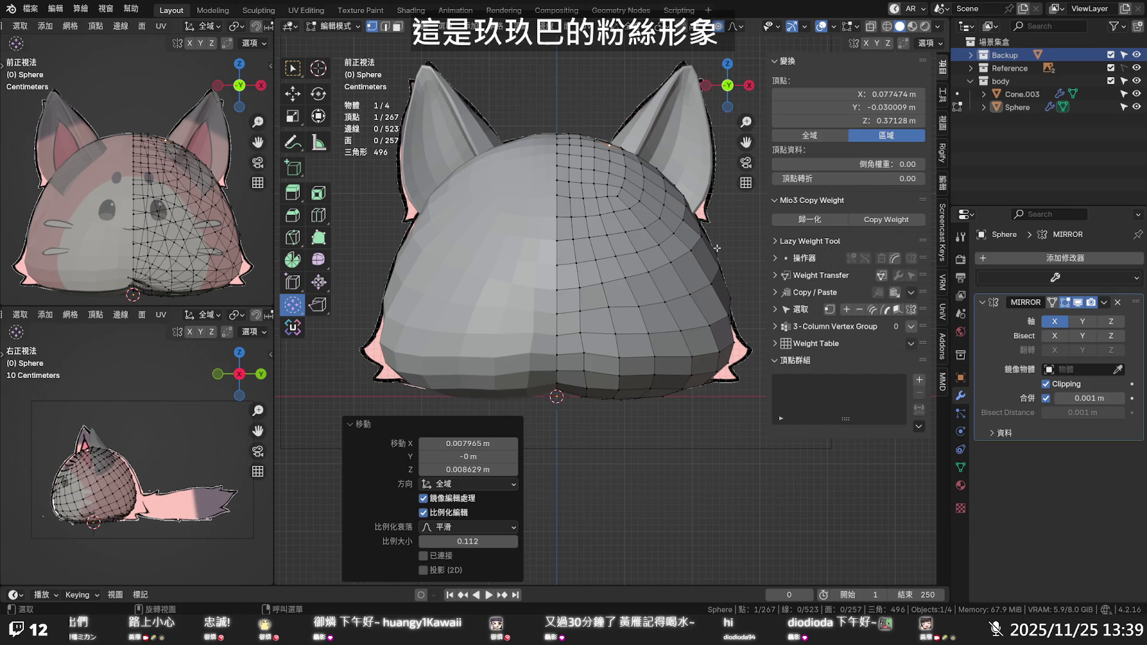
{"action": "key", "text": "alt+z"}
{"action": "key", "text": "alt+z"}
Slide a vertex on the side of the head, then select a vertical edge loop
{"action": "middle_click_drag", "start_coordinate": [713, 257], "coordinate": [578, 269]}
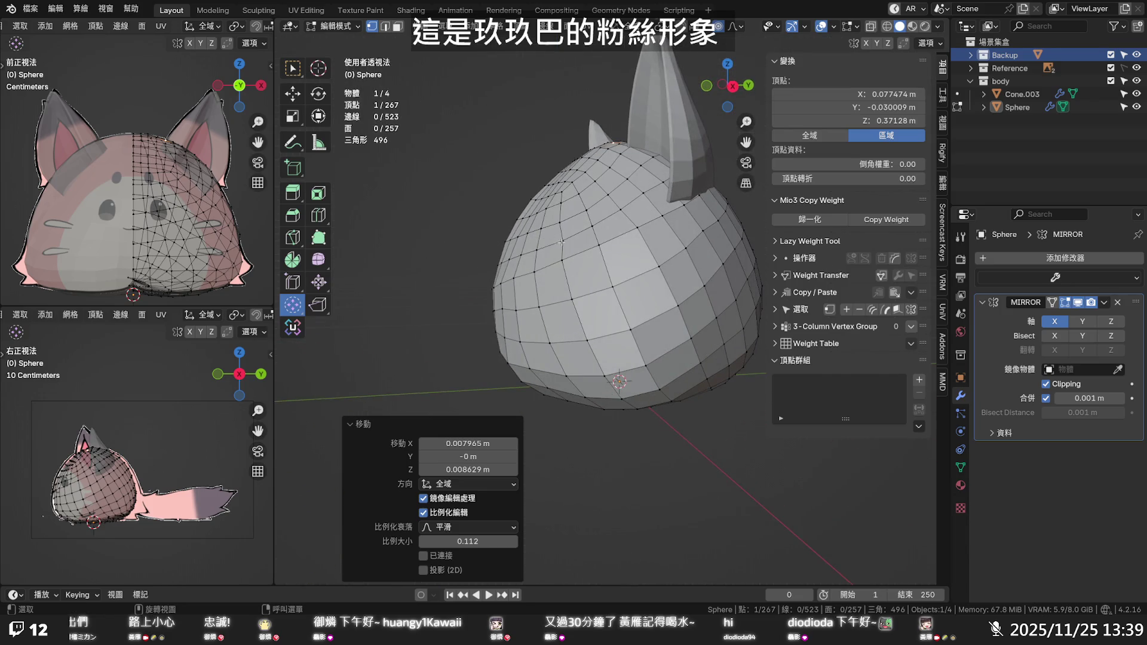
{"action": "left_click", "coordinate": [562, 241]}
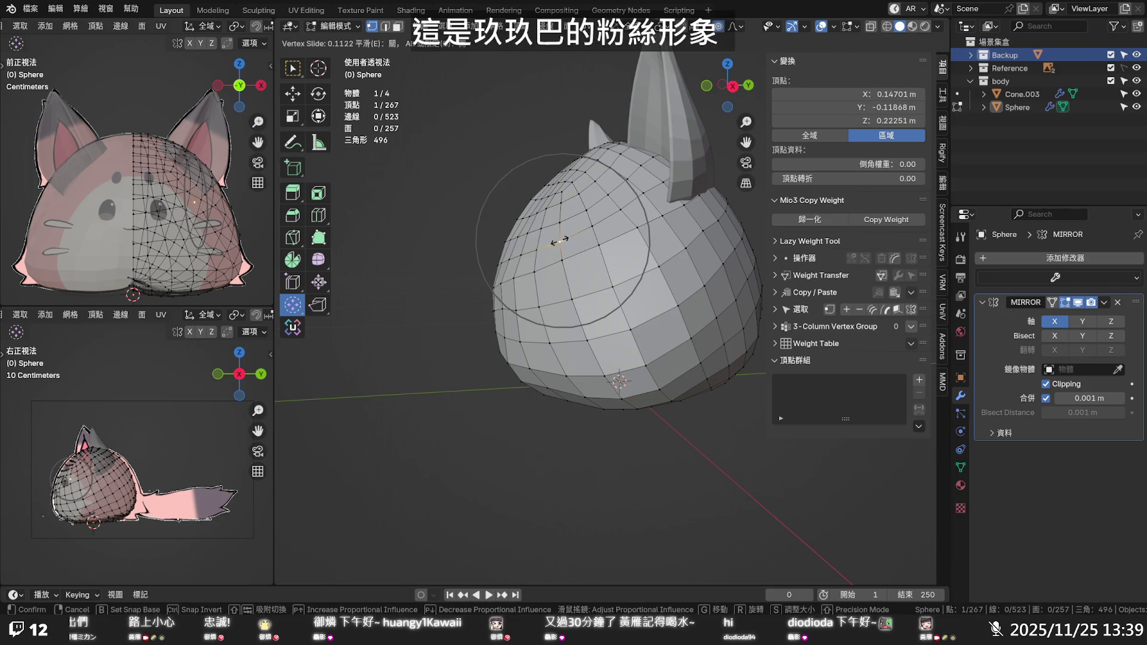
{"action": "key", "text": "g"}
{"action": "left_click", "coordinate": [496, 230]}
{"action": "middle_click_drag", "start_coordinate": [497, 230], "coordinate": [564, 260]}
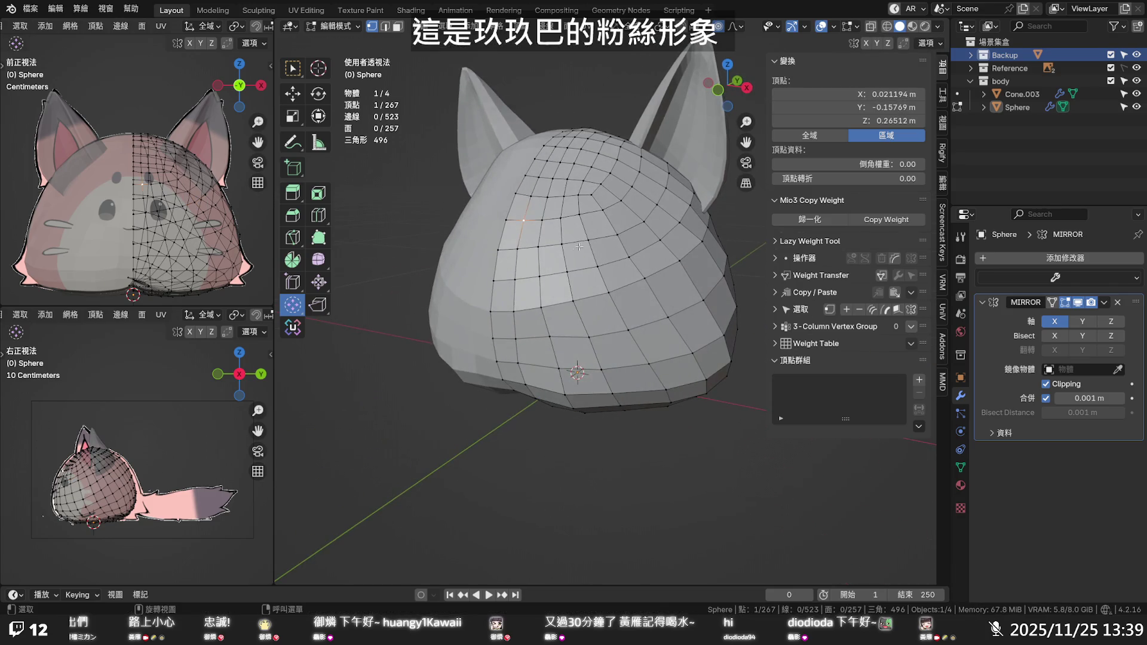
{"action": "left_click", "coordinate": [564, 260], "text": "alt"}
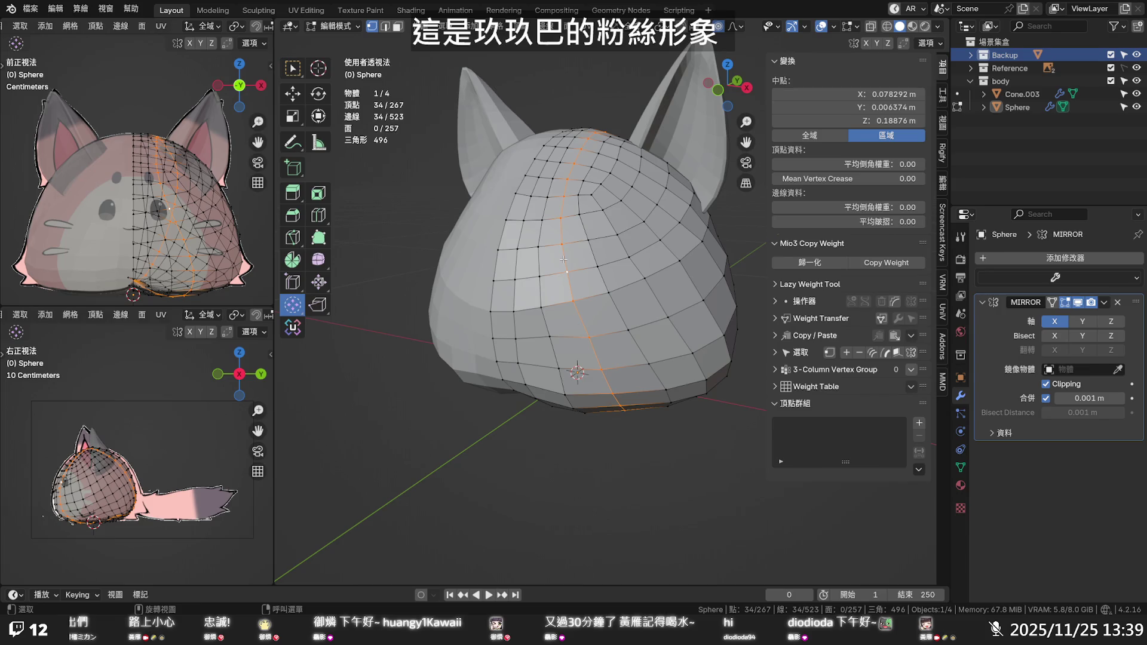
Apply Set Flow to one vertical edge loop, then to two neighbouring loops, and deselect
{"action": "key", "text": "2"}
{"action": "key", "text": "q"}
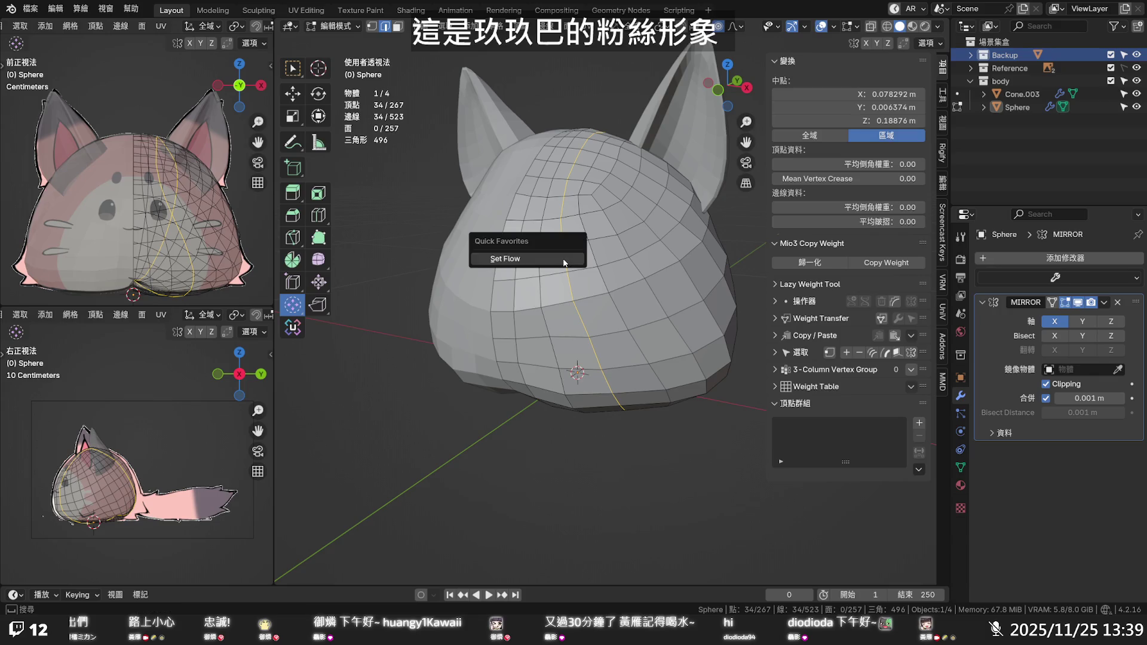
{"action": "left_click", "coordinate": [565, 260]}
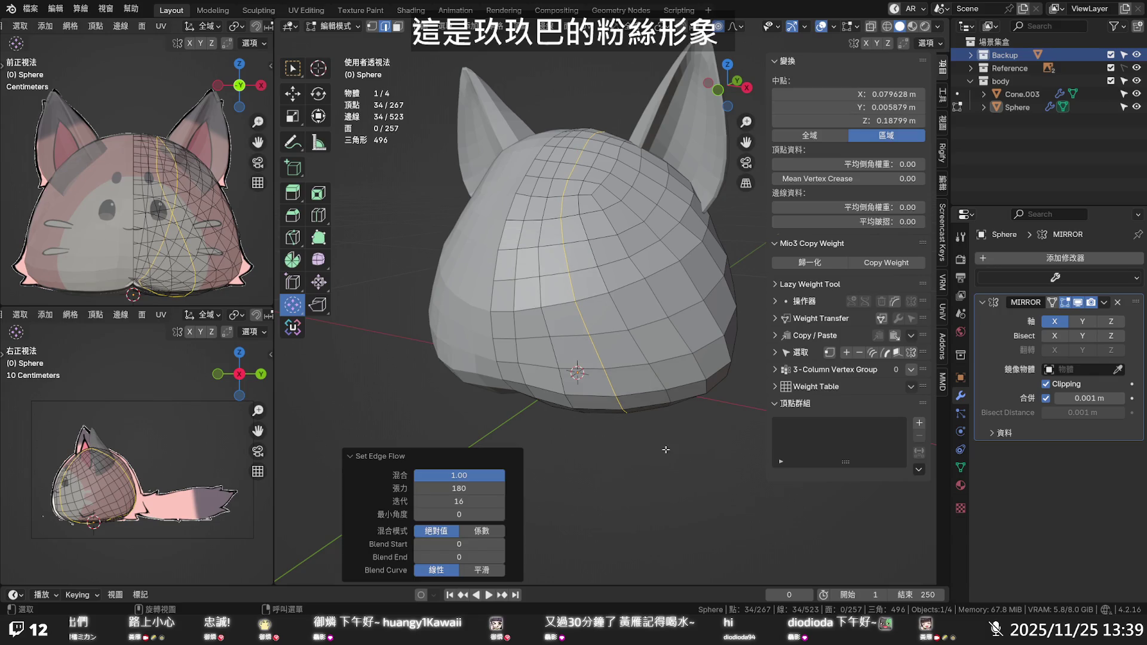
{"action": "left_click", "coordinate": [539, 287], "text": "alt"}
{"action": "left_click", "coordinate": [515, 292], "text": "alt+shift"}
{"action": "key", "text": "q"}
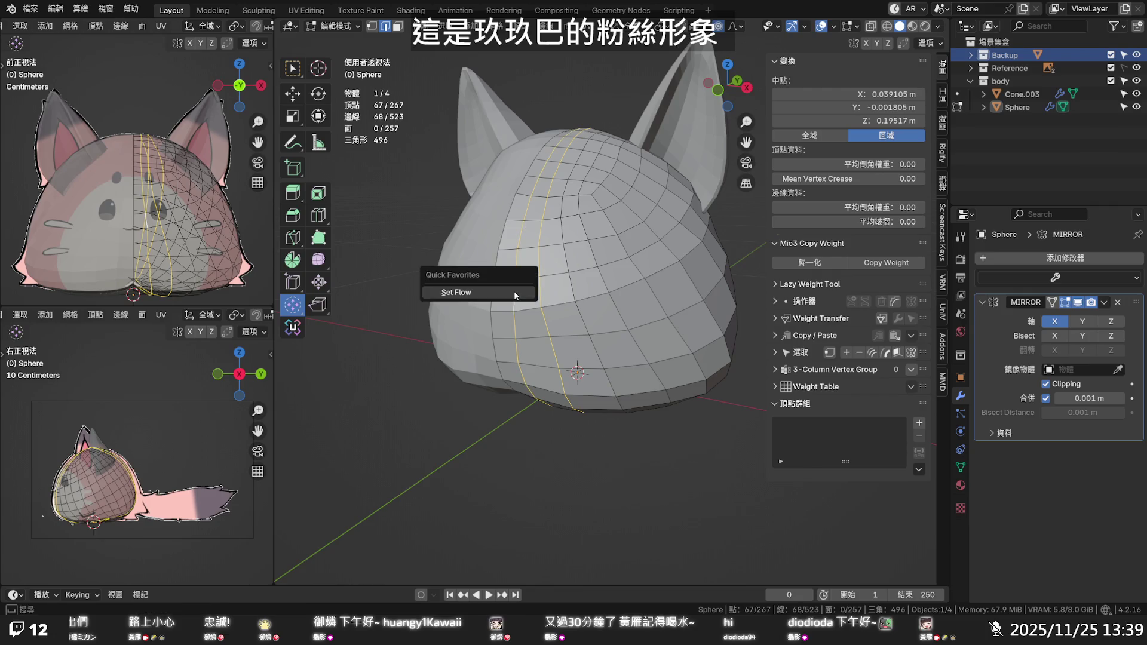
{"action": "left_click", "coordinate": [514, 291]}
{"action": "left_click", "coordinate": [601, 459]}
{"action": "mouse_move", "coordinate": [601, 459]}
{"action": "middle_mouse_down"}
{"action": "mouse_move", "coordinate": [637, 357]}
{"action": "mouse_move", "coordinate": [624, 374]}
{"action": "mouse_move", "coordinate": [475, 375]}
{"action": "mouse_move", "coordinate": [463, 417]}
{"action": "mouse_move", "coordinate": [577, 452]}
{"action": "mouse_move", "coordinate": [445, 424]}
{"action": "mouse_move", "coordinate": [455, 413]}
{"action": "middle_mouse_up"}
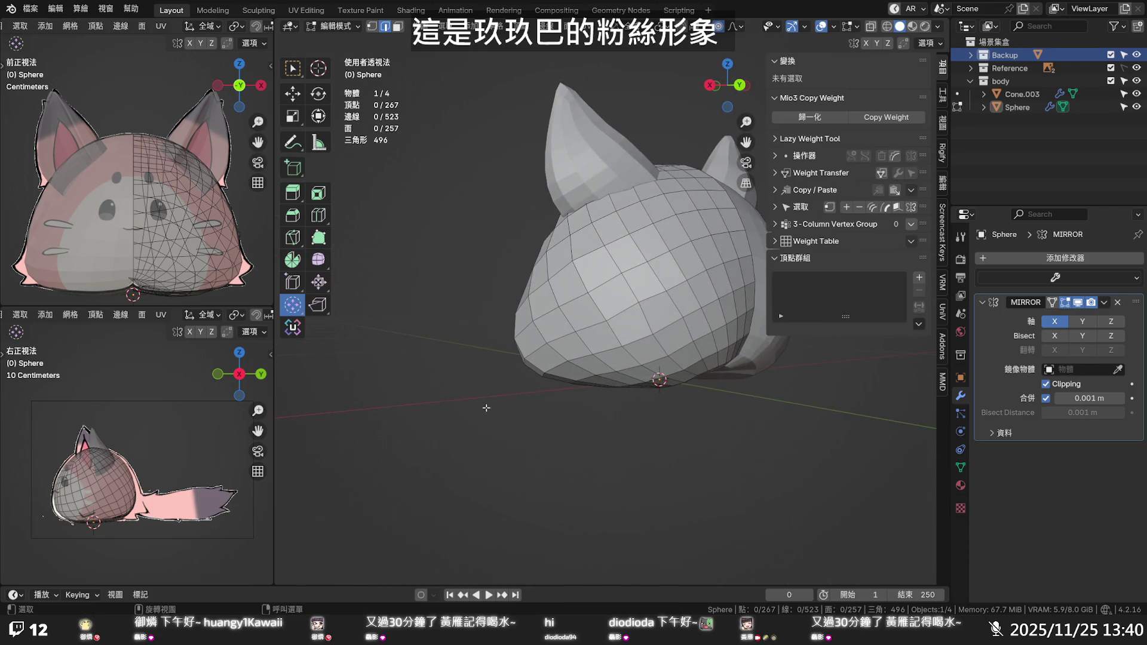
Select a lower-head edge, set the transform orientation to Normal and pick the Move tool
{"action": "left_click", "coordinate": [620, 335]}
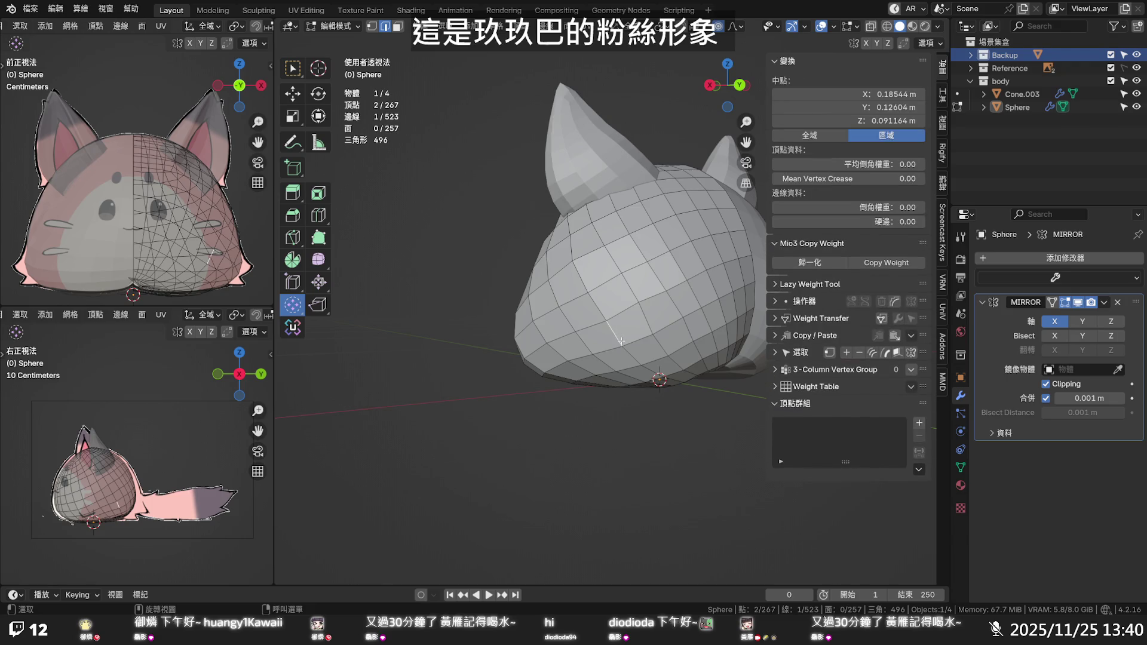
{"action": "left_click", "coordinate": [628, 26]}
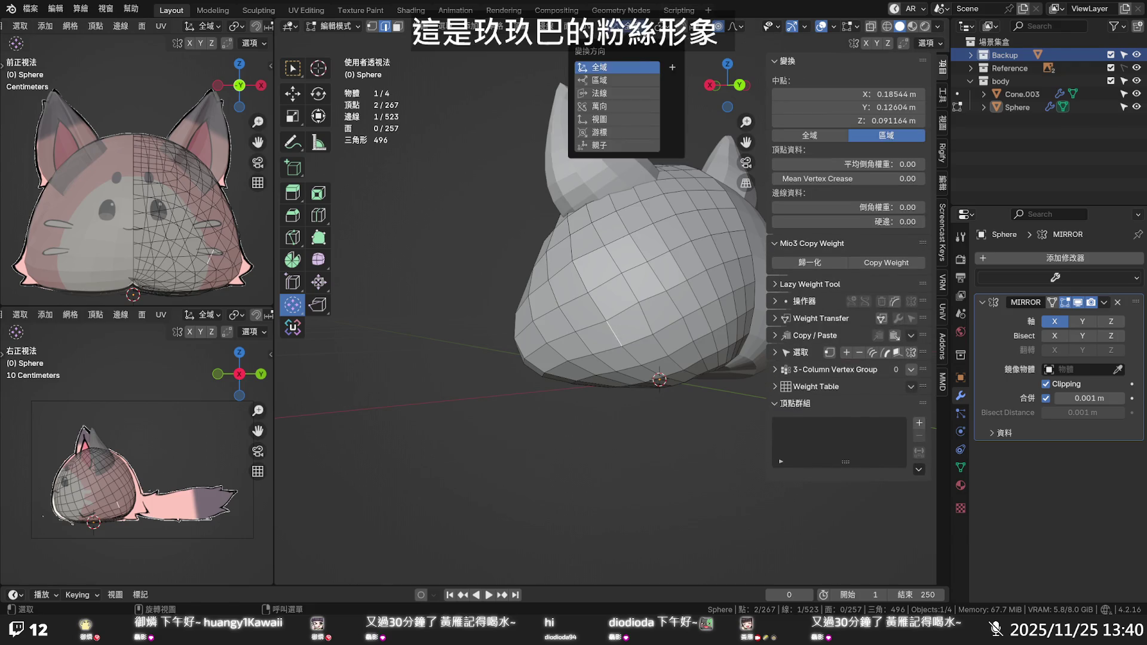
{"action": "left_click", "coordinate": [625, 88]}
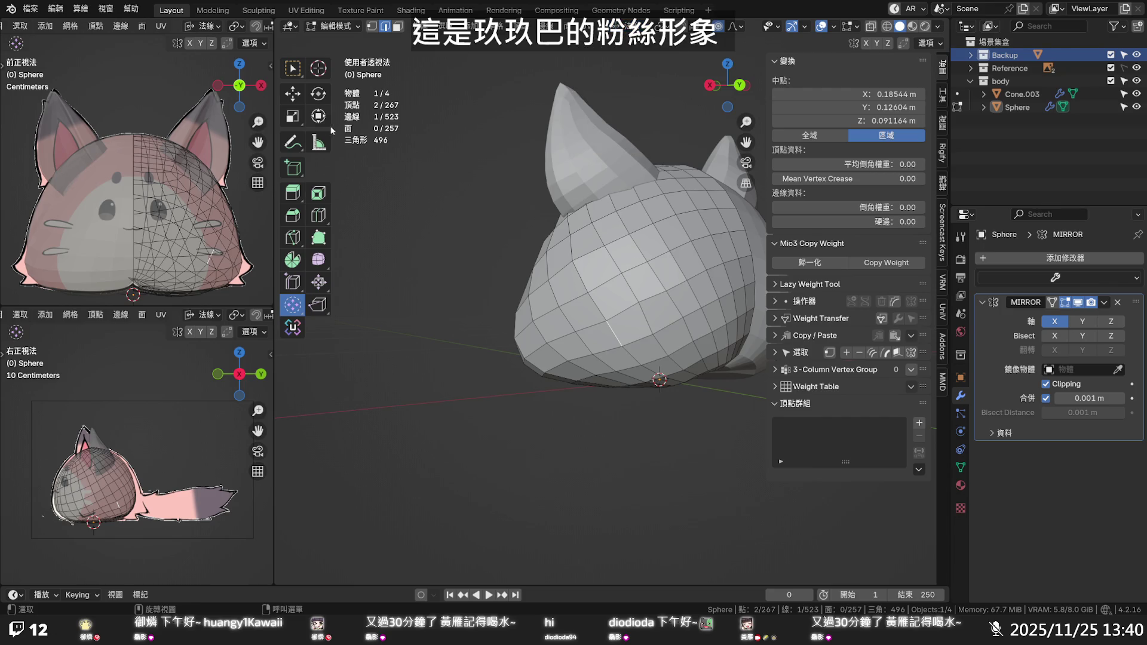
{"action": "left_click", "coordinate": [292, 94]}
Push the edge 0.028 m along its normal with smooth proportional falloff size 0.263
{"action": "middle_click_drag", "start_coordinate": [645, 335], "coordinate": [688, 372]}
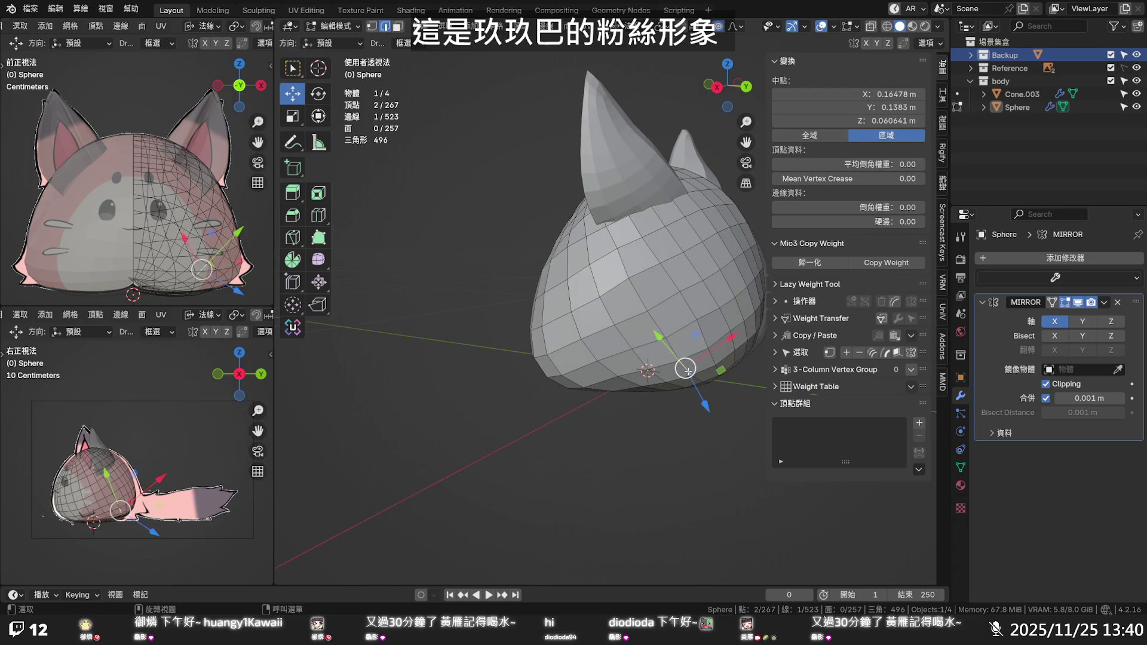
{"action": "left_click_drag", "start_coordinate": [696, 388], "coordinate": [706, 397]}
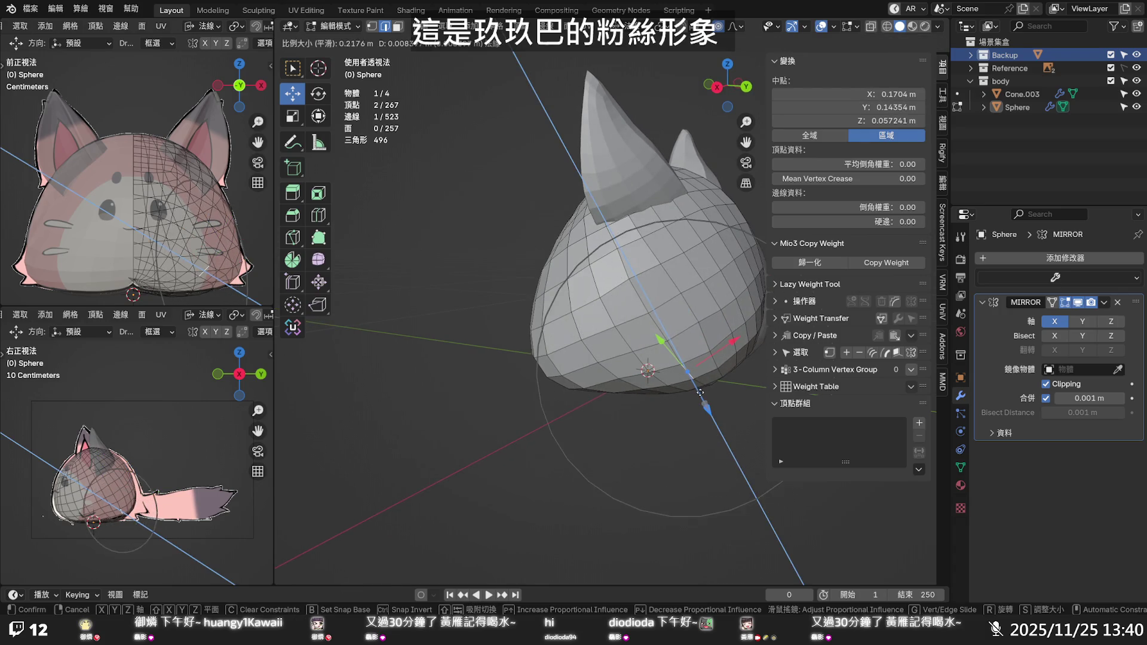
{"action": "left_click_drag", "start_coordinate": [707, 397], "coordinate": [719, 358]}
{"action": "mouse_move", "coordinate": [718, 358]}
{"action": "middle_mouse_down"}
{"action": "mouse_move", "coordinate": [771, 285]}
{"action": "mouse_move", "coordinate": [671, 398]}
{"action": "mouse_move", "coordinate": [594, 344]}
{"action": "mouse_move", "coordinate": [638, 287]}
{"action": "mouse_move", "coordinate": [596, 308]}
{"action": "middle_mouse_up"}
Zoom in on the head's underside and select geometry at the pole where the face fan converges
{"action": "scroll", "coordinate": [637, 287], "scroll_direction": "up", "scroll_amount": 3}
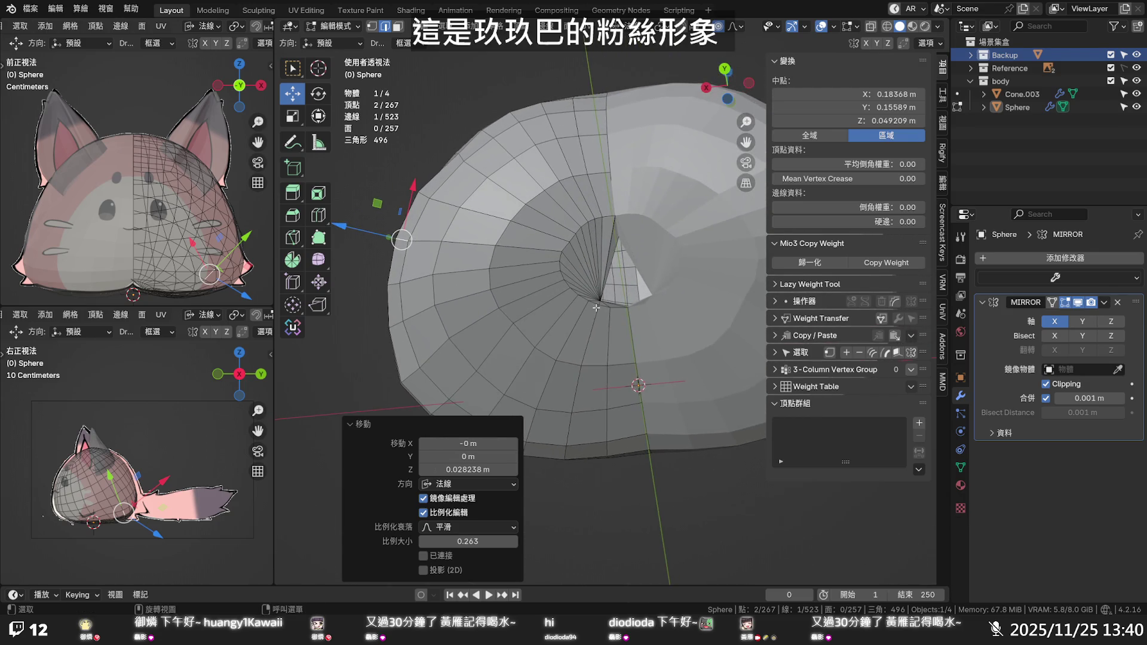
{"action": "left_click", "coordinate": [600, 295]}
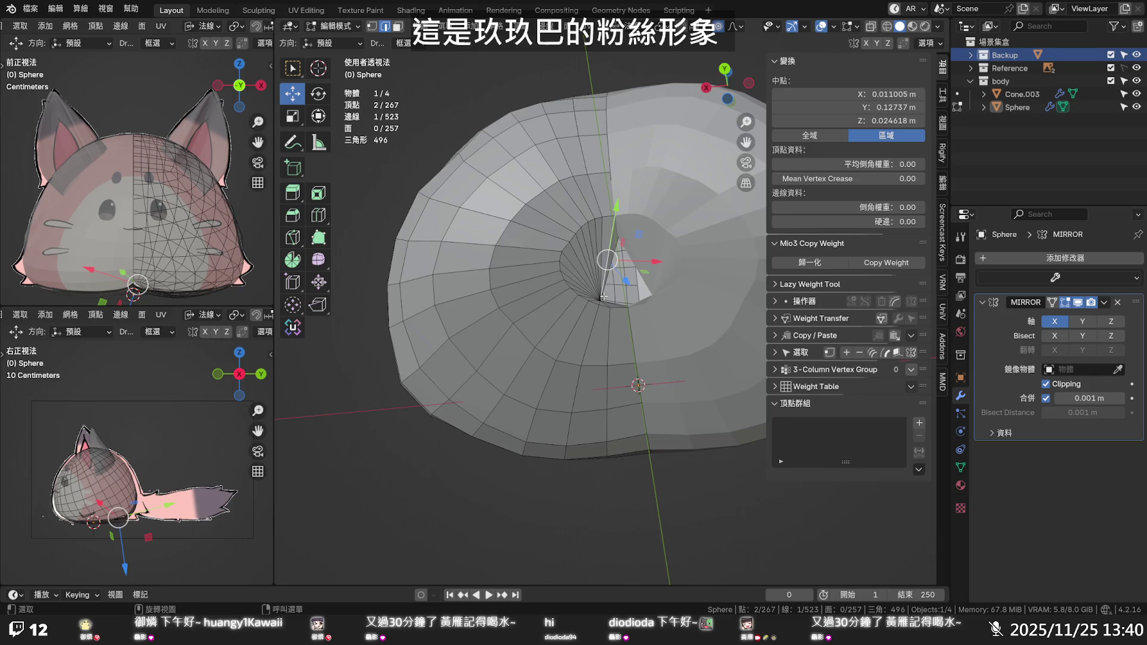
{"action": "key", "text": "1"}
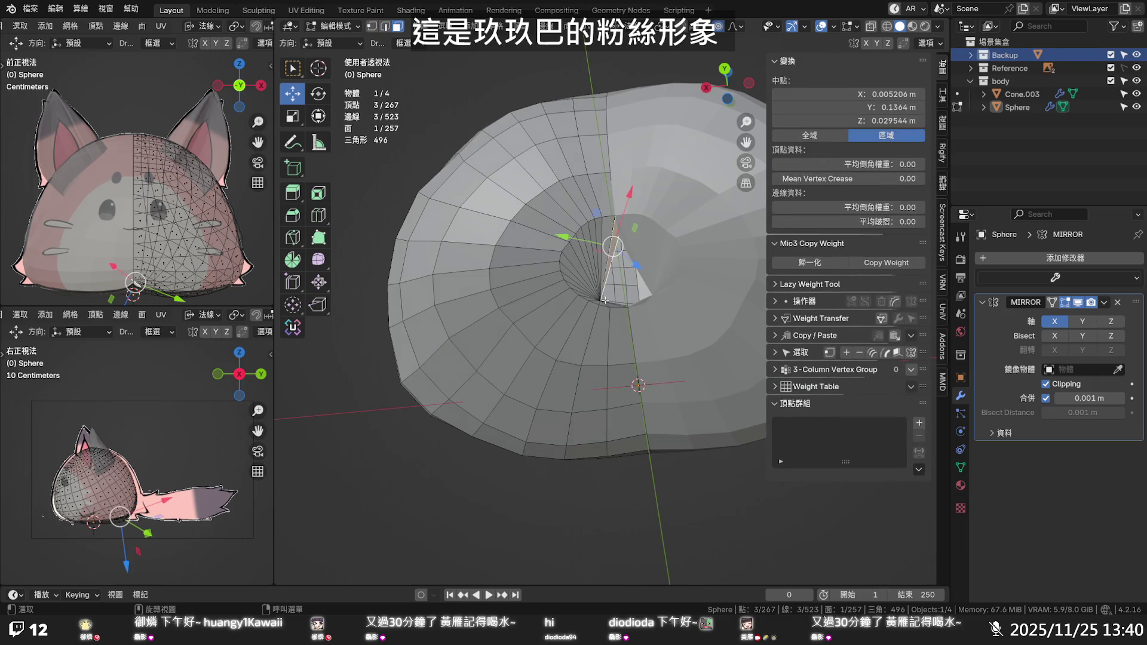
{"action": "left_click", "coordinate": [602, 299]}
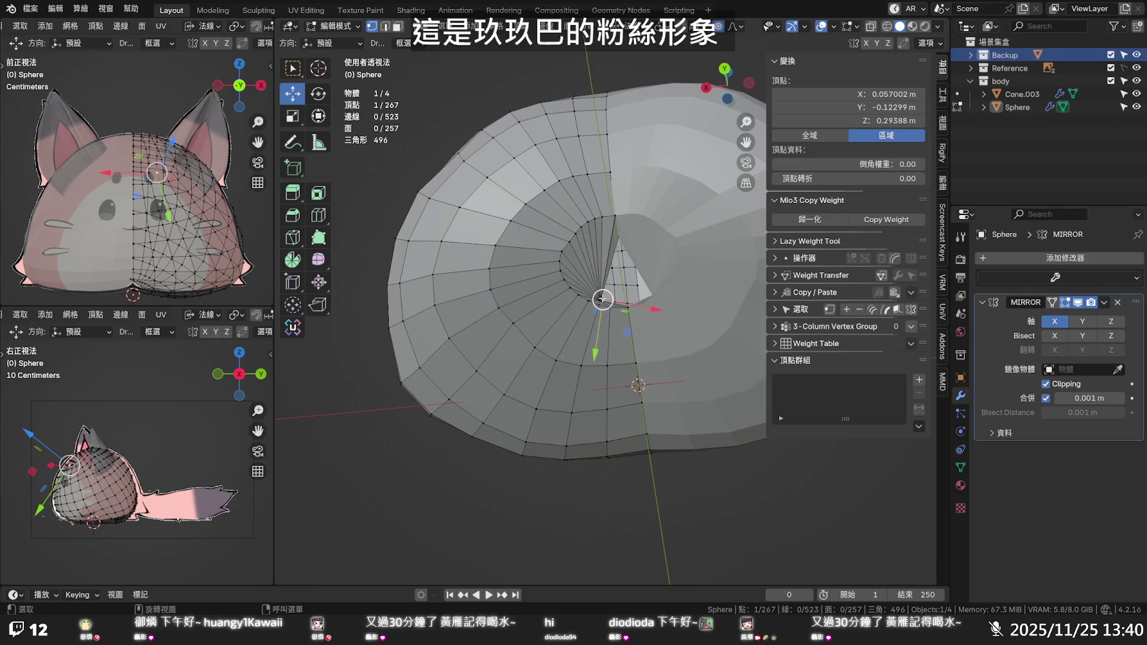
{"action": "middle_click_drag", "start_coordinate": [603, 299], "coordinate": [612, 275]}
{"action": "scroll", "coordinate": [612, 276], "scroll_direction": "up", "scroll_amount": 5}
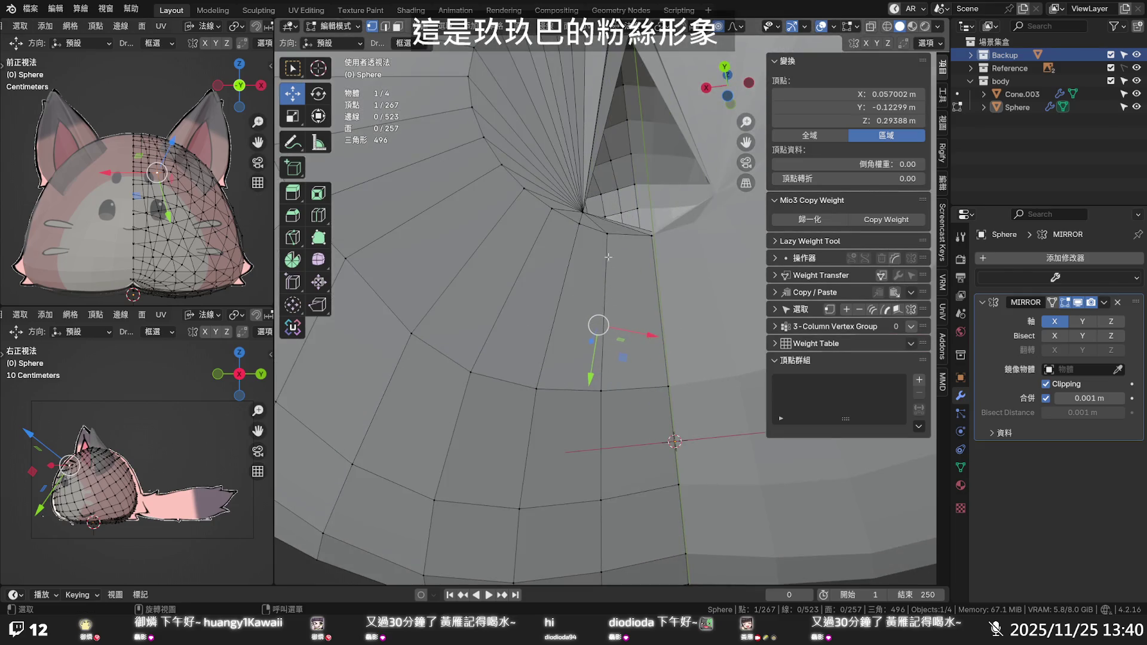
{"action": "left_click", "coordinate": [582, 208]}
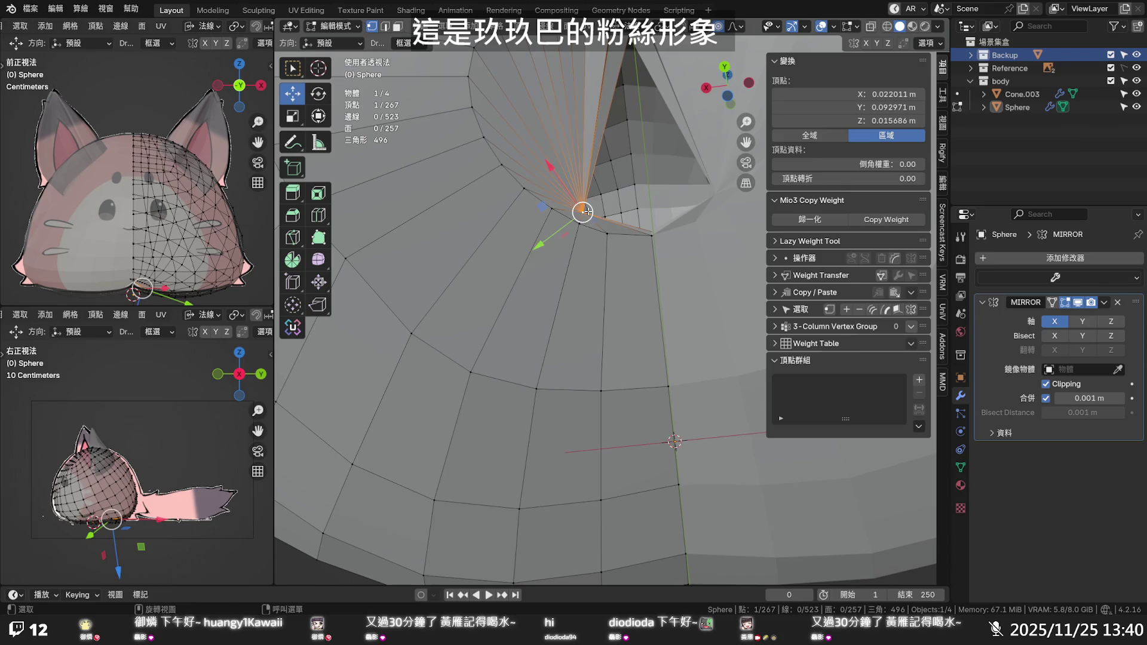
{"action": "key", "text": "3"}
{"action": "left_click", "coordinate": [585, 210]}
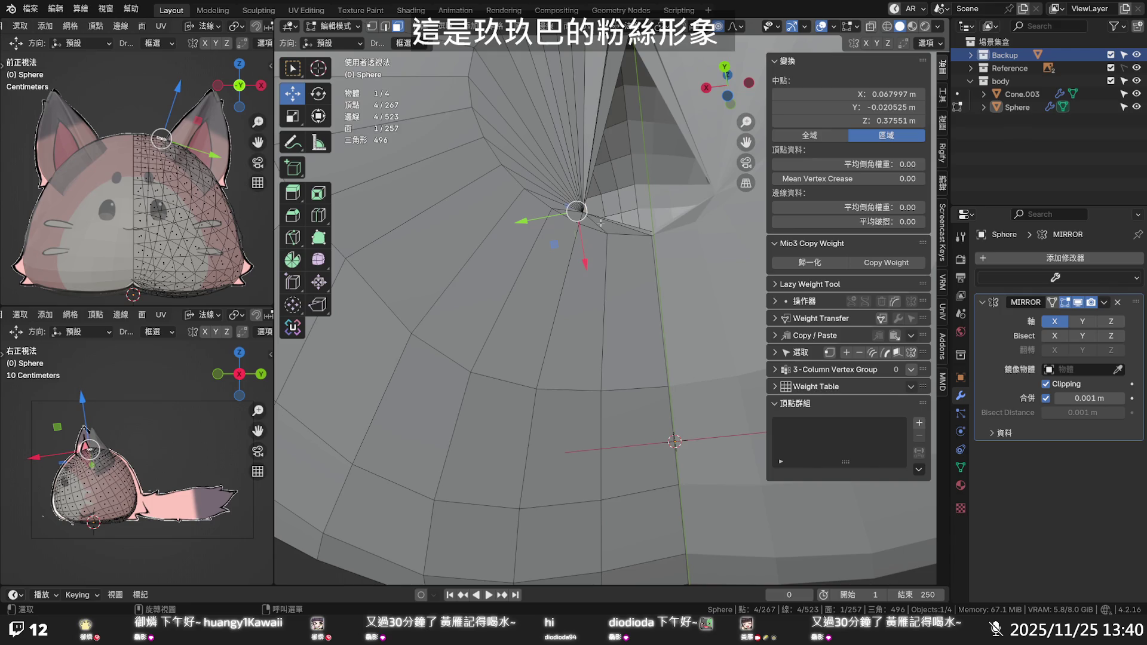
Grow the selection from the fan-centre vertex and delete those faces, leaving 264 vertices and 238 faces
{"action": "key", "text": "ctrl+KP_Add"}
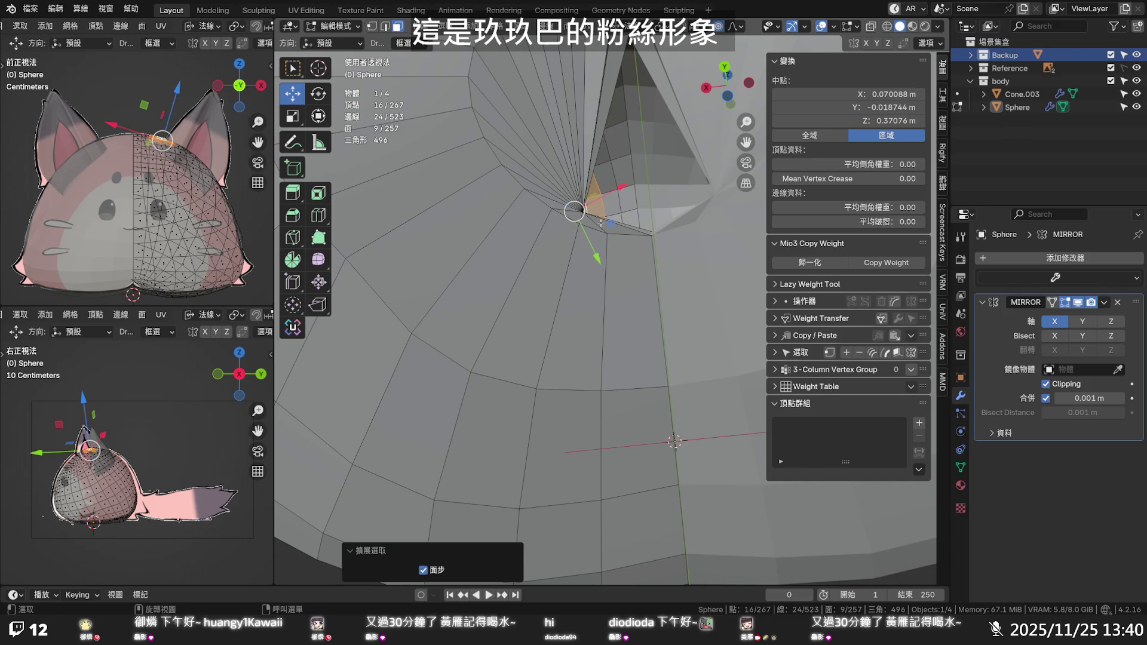
{"action": "left_click", "coordinate": [584, 212]}
{"action": "key", "text": "1"}
{"action": "left_click", "coordinate": [585, 212]}
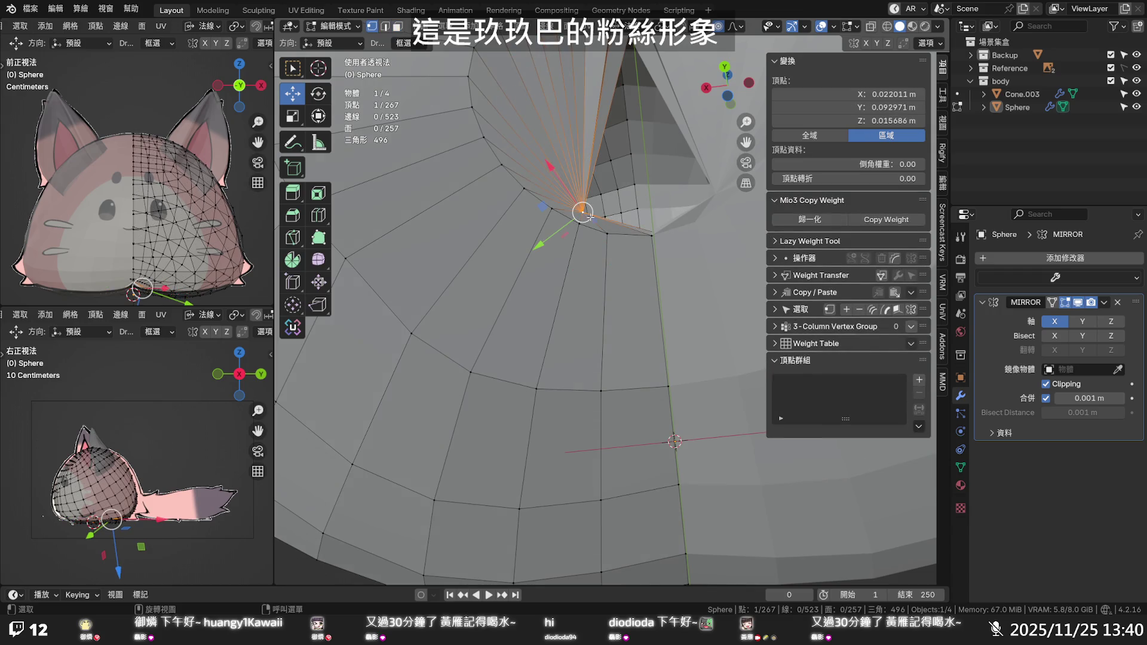
{"action": "key", "text": "ctrl+KP_Add"}
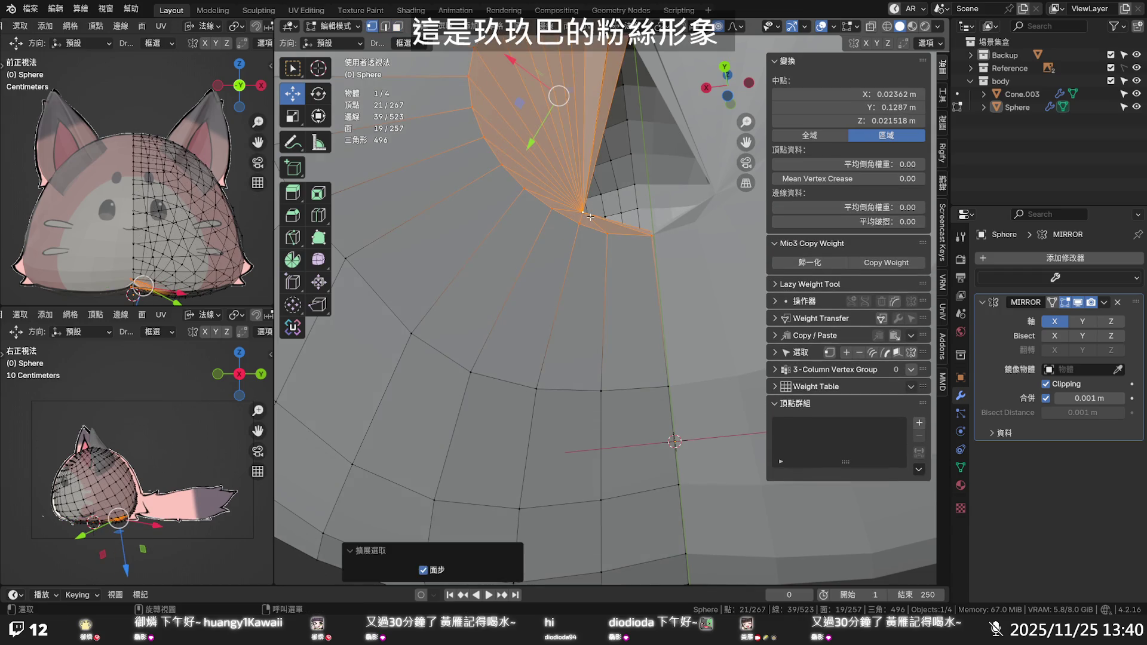
{"action": "key", "text": "3"}
{"action": "key", "text": "x"}
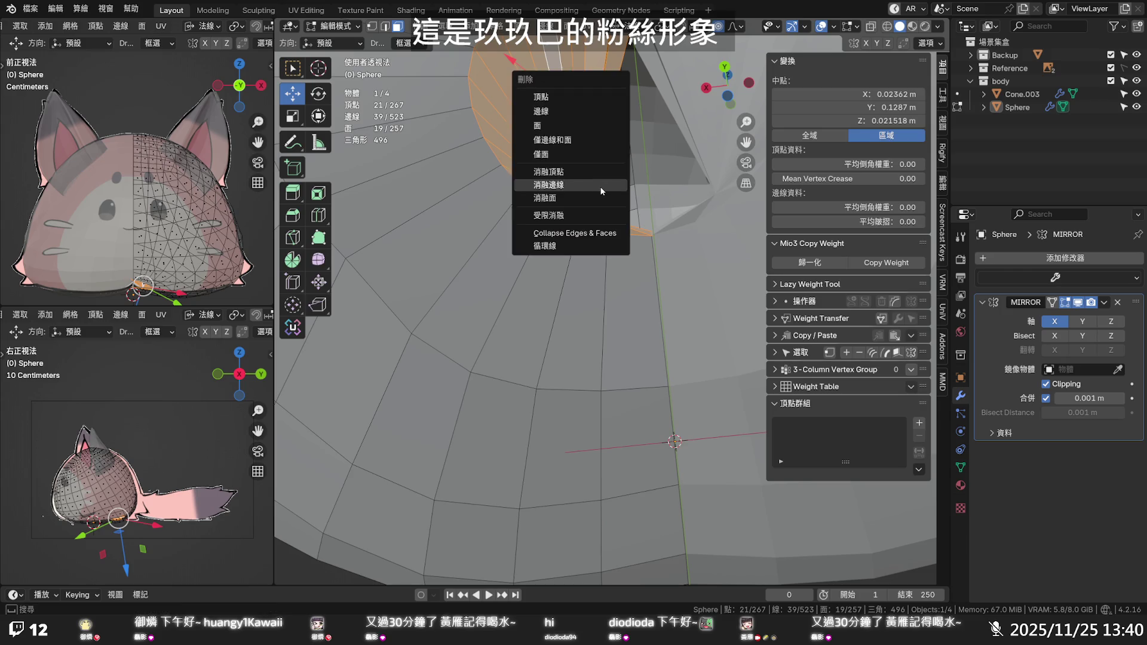
{"action": "left_click", "coordinate": [590, 127]}
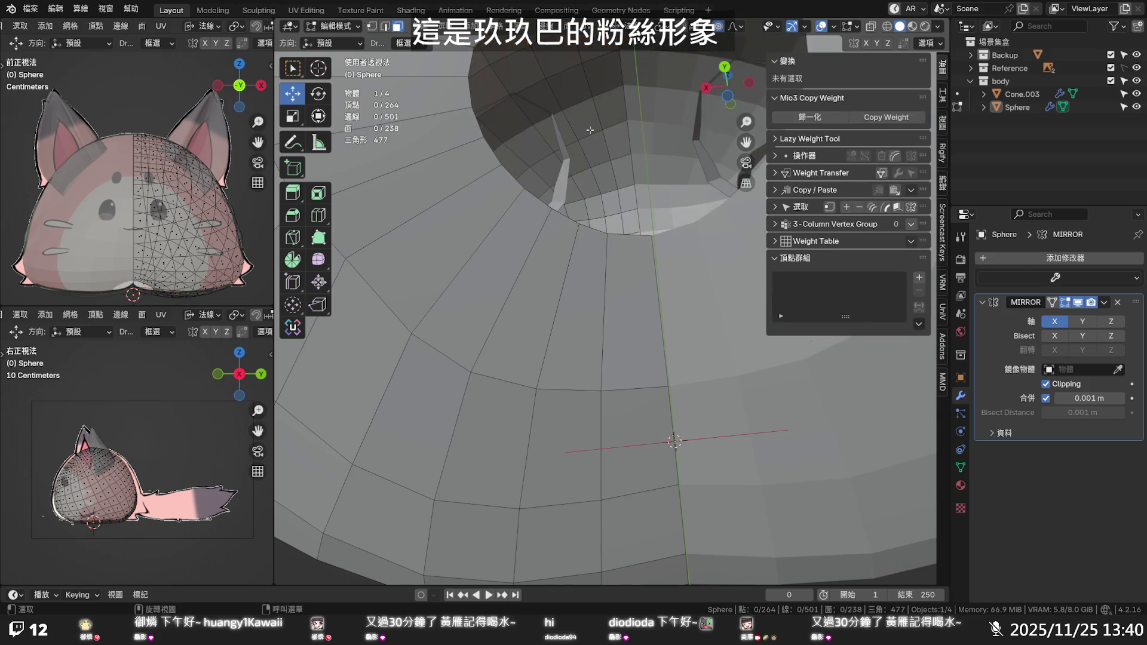
{"action": "scroll", "coordinate": [590, 130], "scroll_direction": "down", "scroll_amount": 2}
{"action": "scroll", "coordinate": [585, 179], "scroll_direction": "down", "scroll_amount": 2}
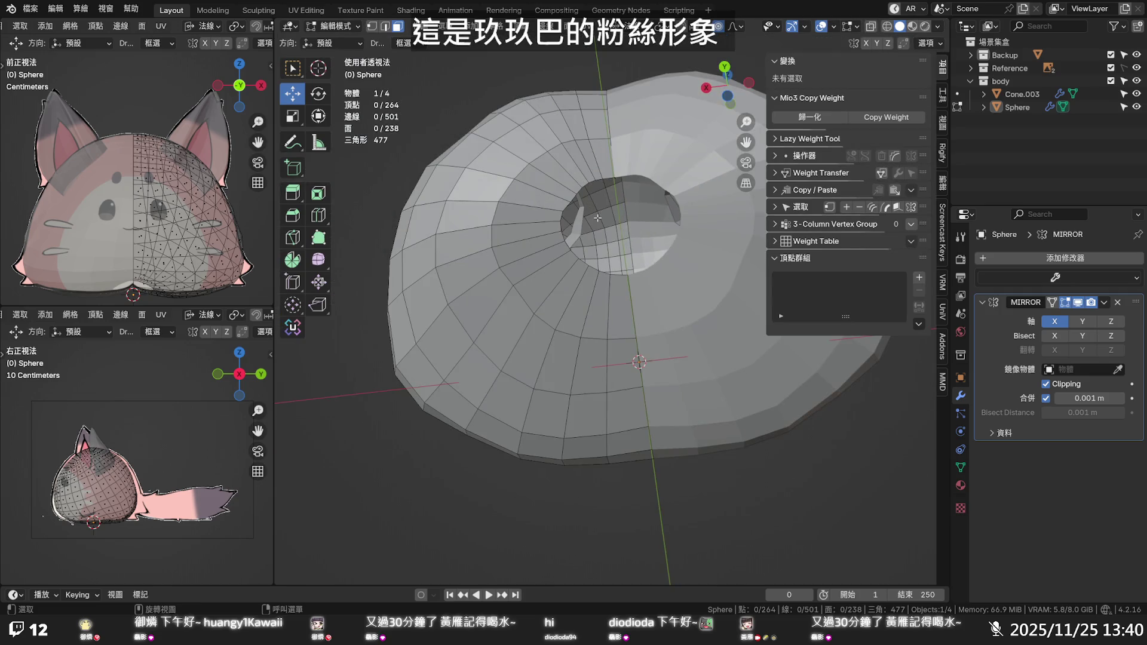
{"action": "mouse_move", "coordinate": [596, 215]}
{"action": "middle_mouse_down"}
{"action": "mouse_move", "coordinate": [618, 237]}
{"action": "mouse_move", "coordinate": [734, 248]}
{"action": "mouse_move", "coordinate": [625, 293]}
{"action": "mouse_move", "coordinate": [685, 284]}
{"action": "mouse_move", "coordinate": [598, 347]}
{"action": "mouse_move", "coordinate": [529, 370]}
{"action": "mouse_move", "coordinate": [538, 454]}
{"action": "middle_mouse_up"}
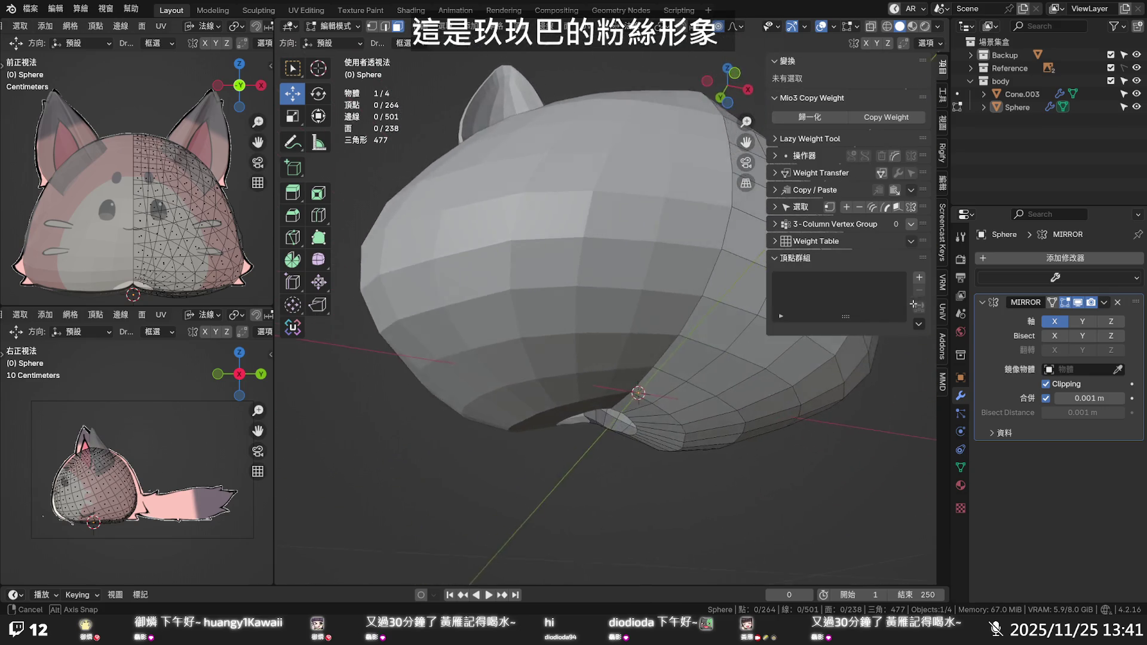
{"action": "mouse_move", "coordinate": [538, 454]}
{"action": "middle_mouse_down"}
{"action": "mouse_move", "coordinate": [831, 374]}
{"action": "mouse_move", "coordinate": [680, 308]}
{"action": "mouse_move", "coordinate": [659, 338]}
{"action": "mouse_move", "coordinate": [576, 366]}
{"action": "mouse_move", "coordinate": [684, 388]}
{"action": "middle_mouse_up"}
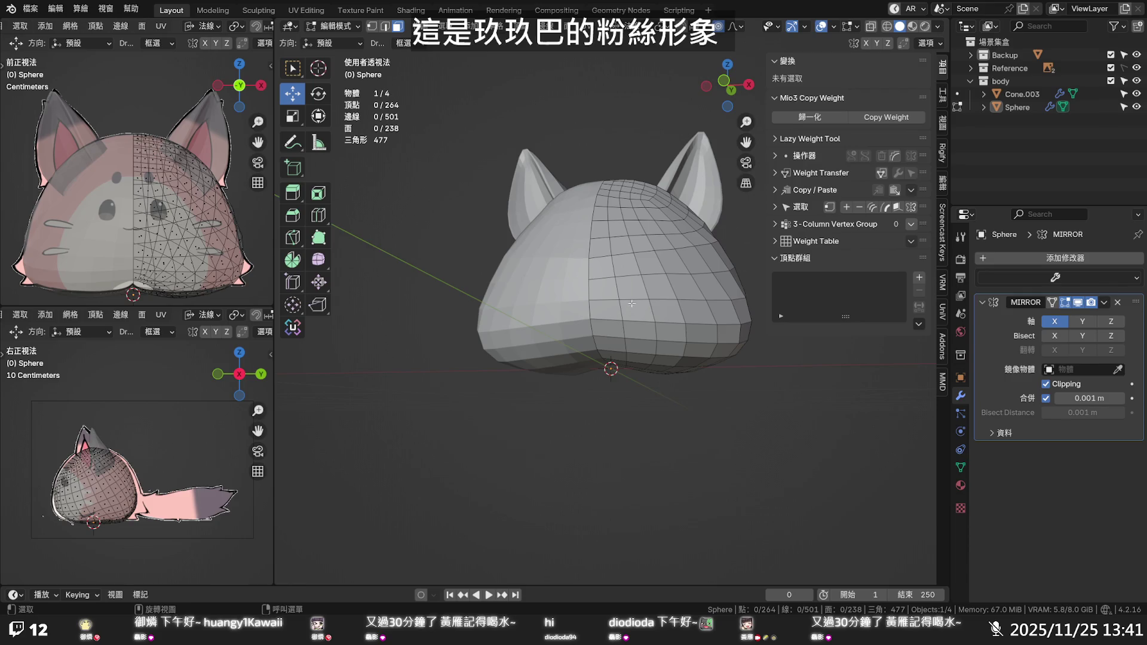
{"action": "mouse_move", "coordinate": [630, 305]}
{"action": "middle_mouse_down"}
{"action": "mouse_move", "coordinate": [702, 273]}
{"action": "mouse_move", "coordinate": [683, 305]}
{"action": "middle_mouse_up"}
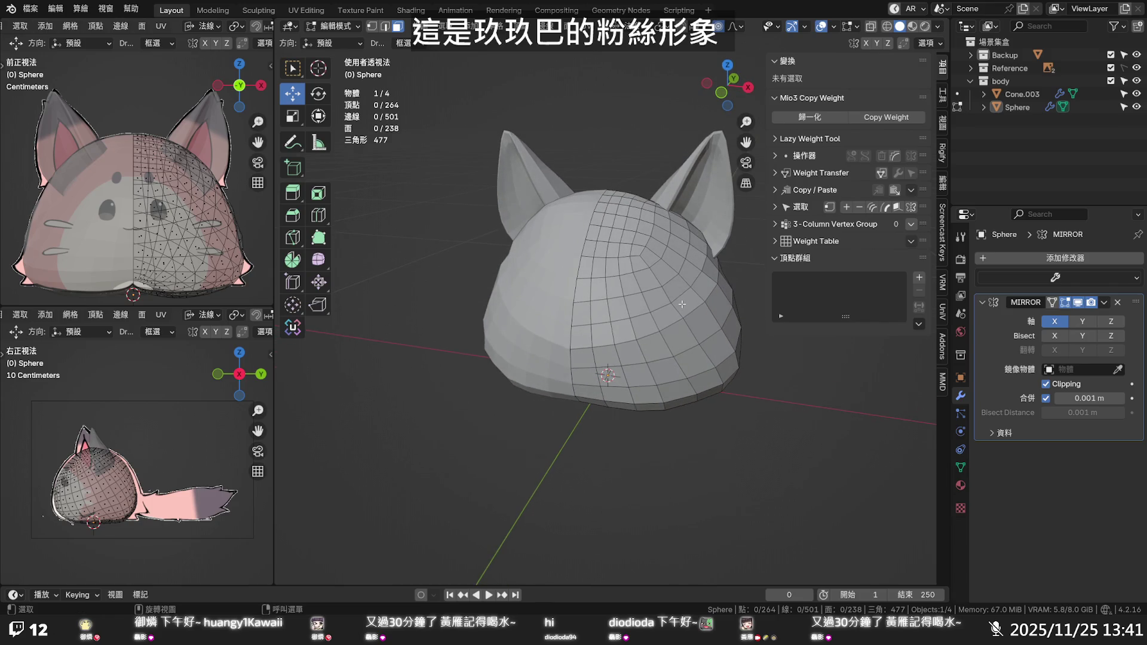
{"action": "middle_click_drag", "start_coordinate": [639, 349], "coordinate": [652, 309]}
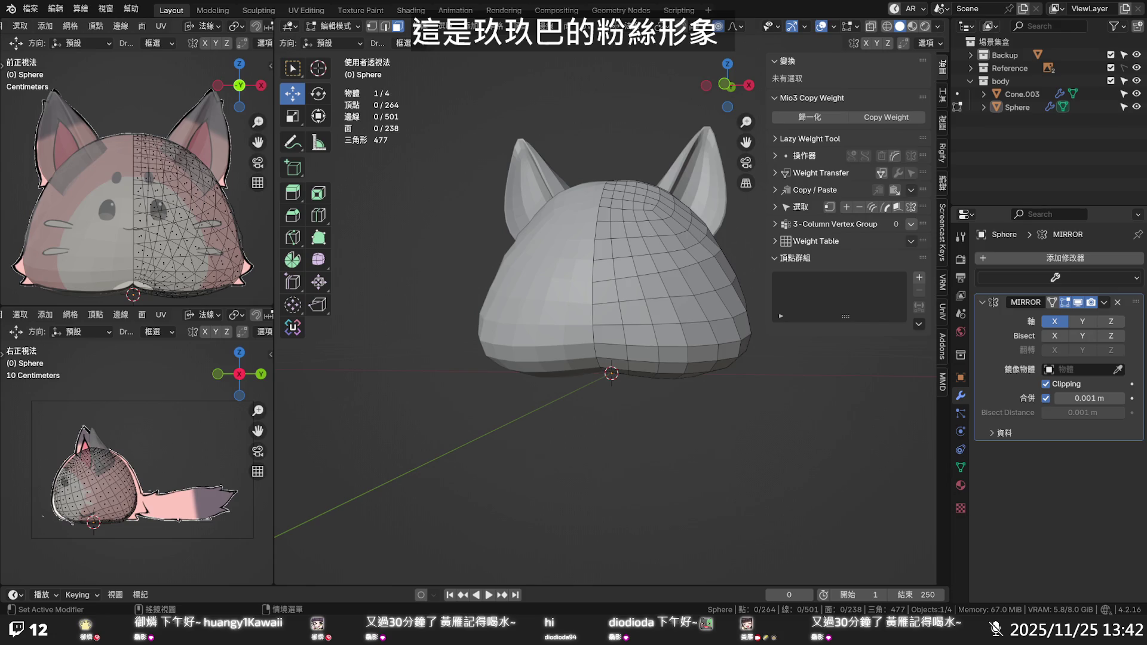
{"action": "scroll", "coordinate": [650, 408], "scroll_direction": "up", "scroll_amount": 2}
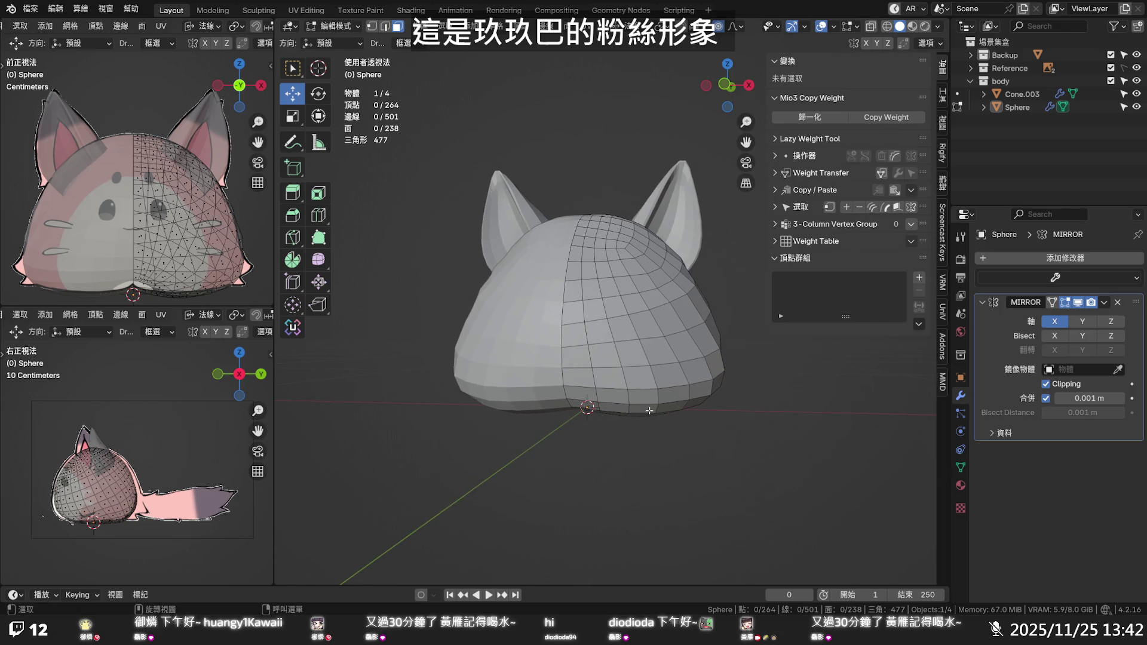
{"action": "mouse_move", "coordinate": [633, 395]}
{"action": "middle_mouse_down"}
{"action": "mouse_move", "coordinate": [649, 408]}
{"action": "mouse_move", "coordinate": [638, 331]}
{"action": "middle_mouse_up"}
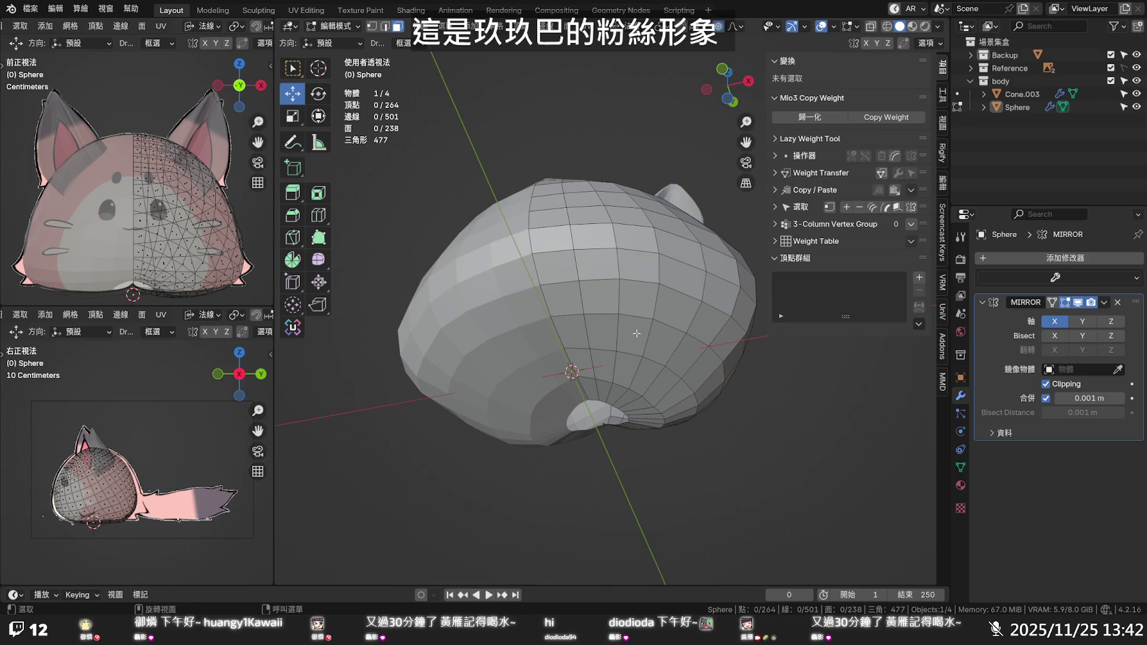
{"action": "mouse_move", "coordinate": [635, 336]}
{"action": "middle_mouse_down"}
{"action": "mouse_move", "coordinate": [599, 462]}
{"action": "mouse_move", "coordinate": [625, 354]}
{"action": "middle_mouse_up"}
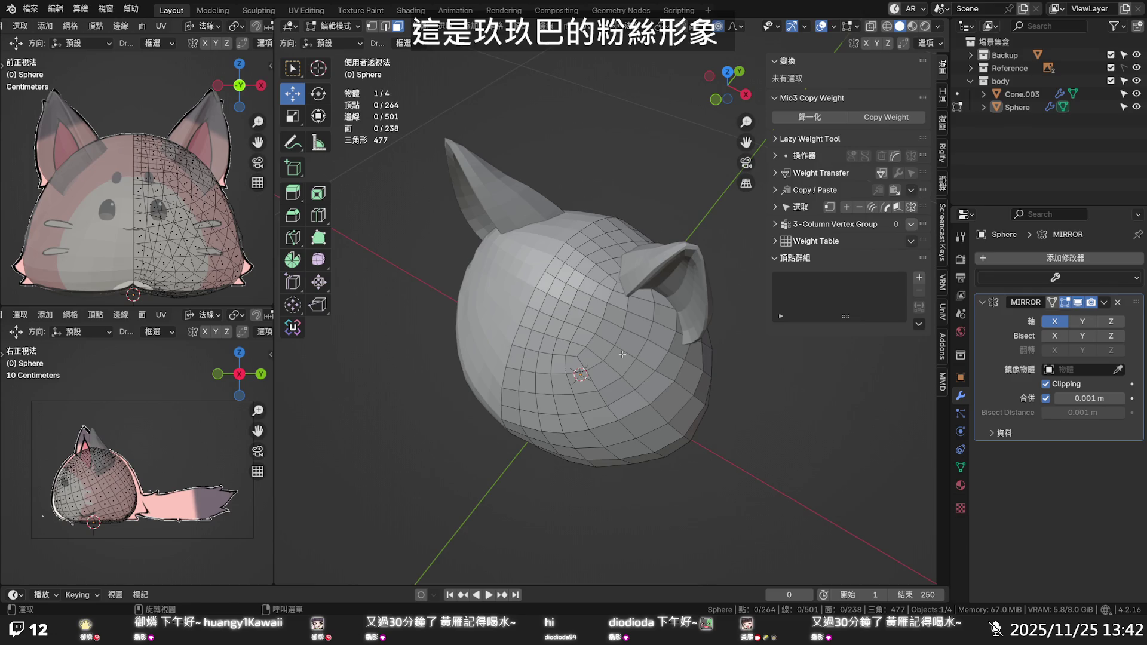
{"action": "mouse_move", "coordinate": [622, 354]}
{"action": "middle_mouse_down"}
{"action": "mouse_move", "coordinate": [534, 322]}
{"action": "mouse_move", "coordinate": [662, 264]}
{"action": "middle_mouse_up"}
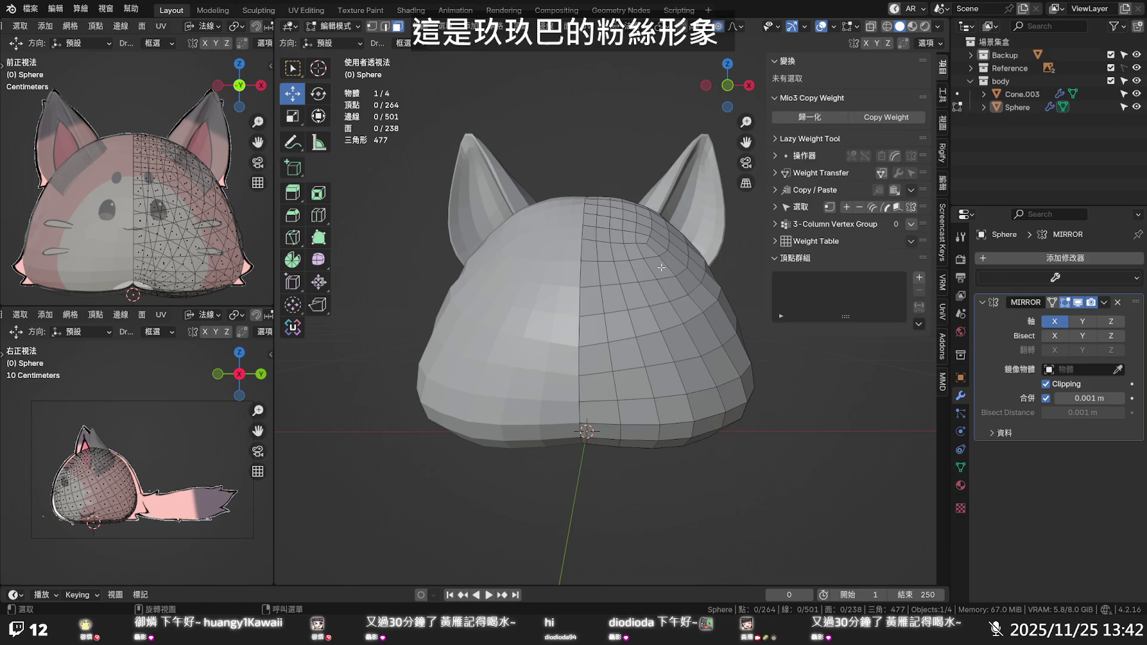
{"action": "middle_click_drag", "start_coordinate": [661, 267], "coordinate": [532, 318]}
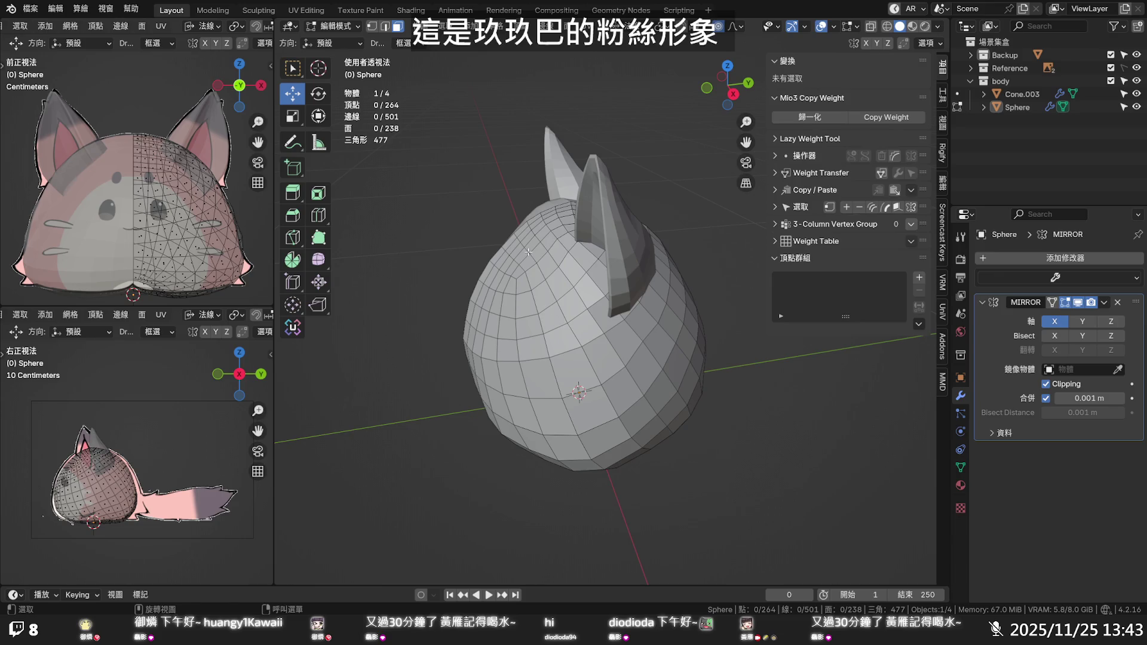
{"action": "middle_click_drag", "start_coordinate": [528, 253], "coordinate": [546, 284]}
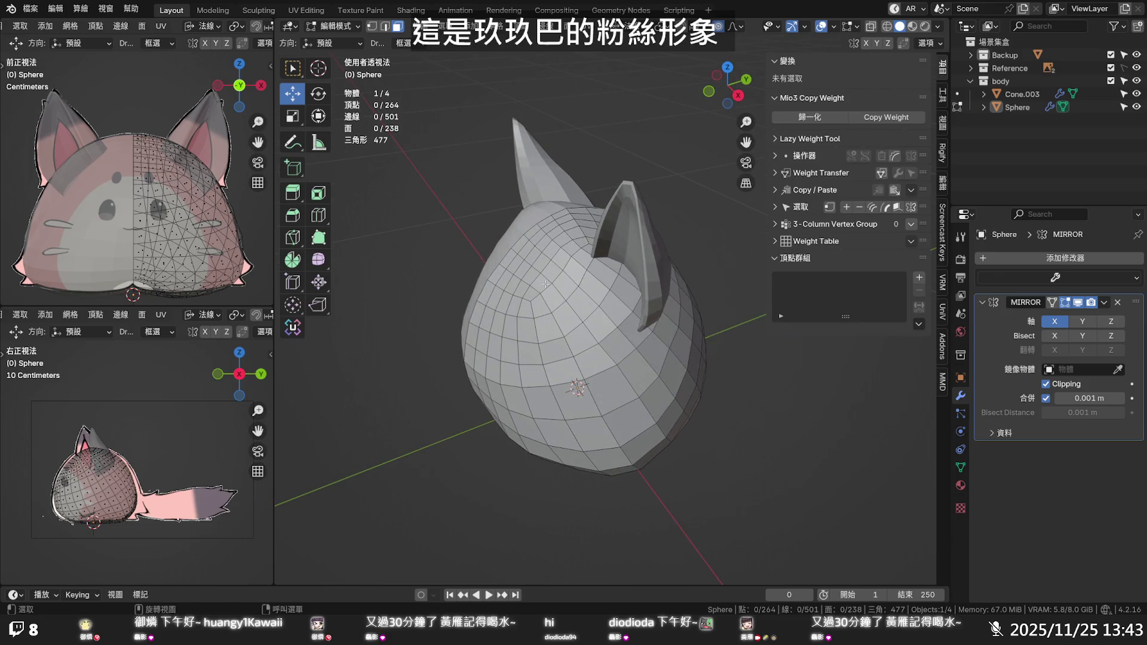
Push two upper-head faces near the ear outward, one 0.006 m along its normal with falloff size 0.123
{"action": "left_click", "coordinate": [546, 284]}
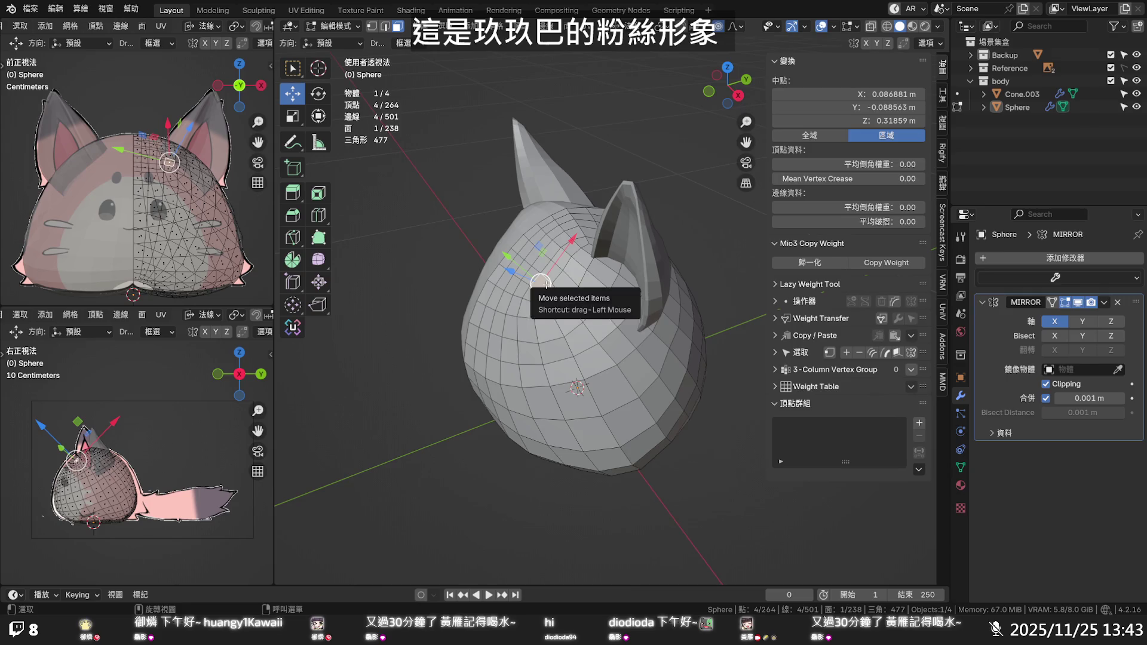
{"action": "middle_click_drag", "start_coordinate": [541, 287], "coordinate": [526, 257]}
{"action": "left_click_drag", "start_coordinate": [526, 257], "coordinate": [498, 232]}
{"action": "left_click", "coordinate": [502, 286]}
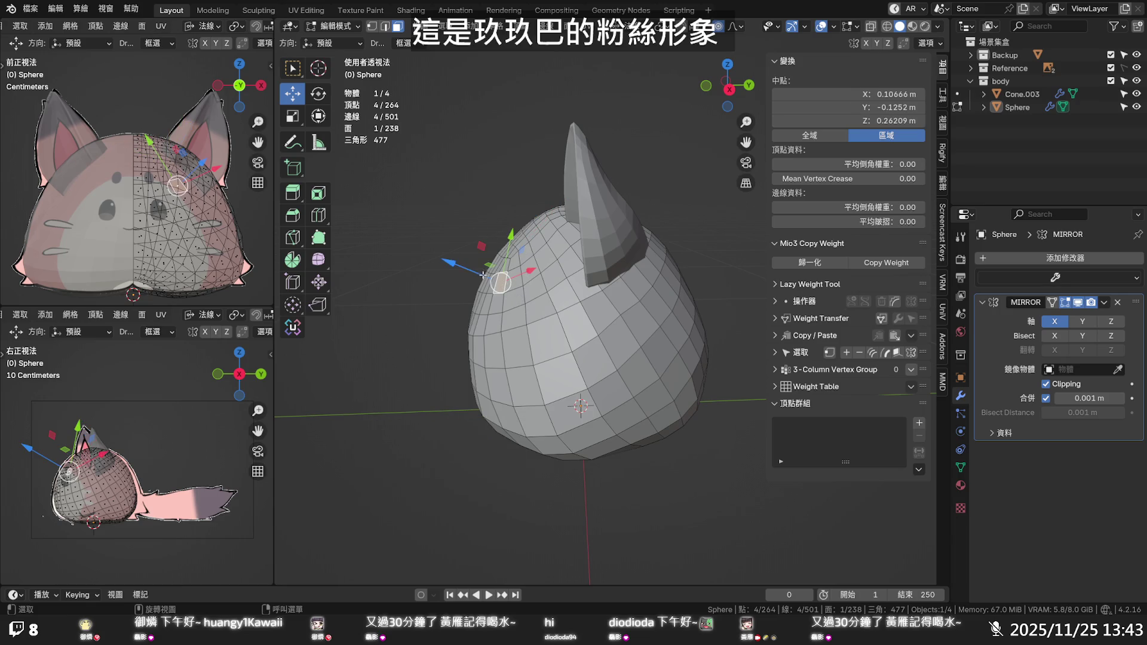
{"action": "left_click_drag", "start_coordinate": [484, 274], "coordinate": [482, 270]}
{"action": "mouse_move", "coordinate": [481, 270]}
{"action": "middle_mouse_down"}
{"action": "mouse_move", "coordinate": [581, 257]}
{"action": "mouse_move", "coordinate": [593, 372]}
{"action": "mouse_move", "coordinate": [628, 275]}
{"action": "middle_mouse_up"}
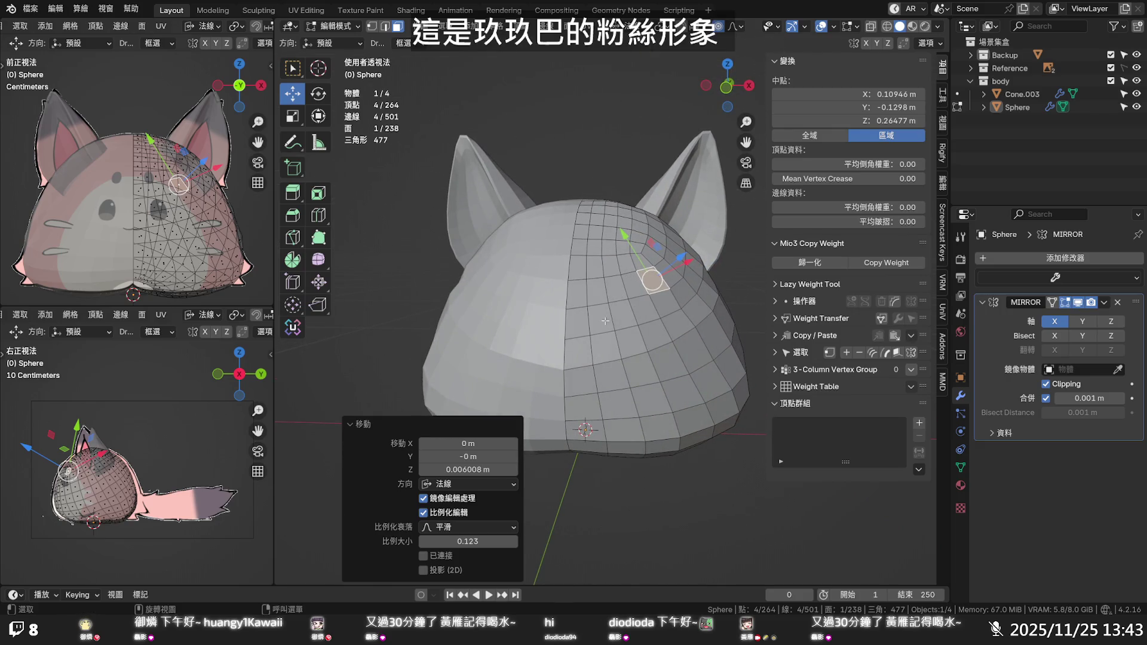
{"action": "left_click", "coordinate": [566, 366]}
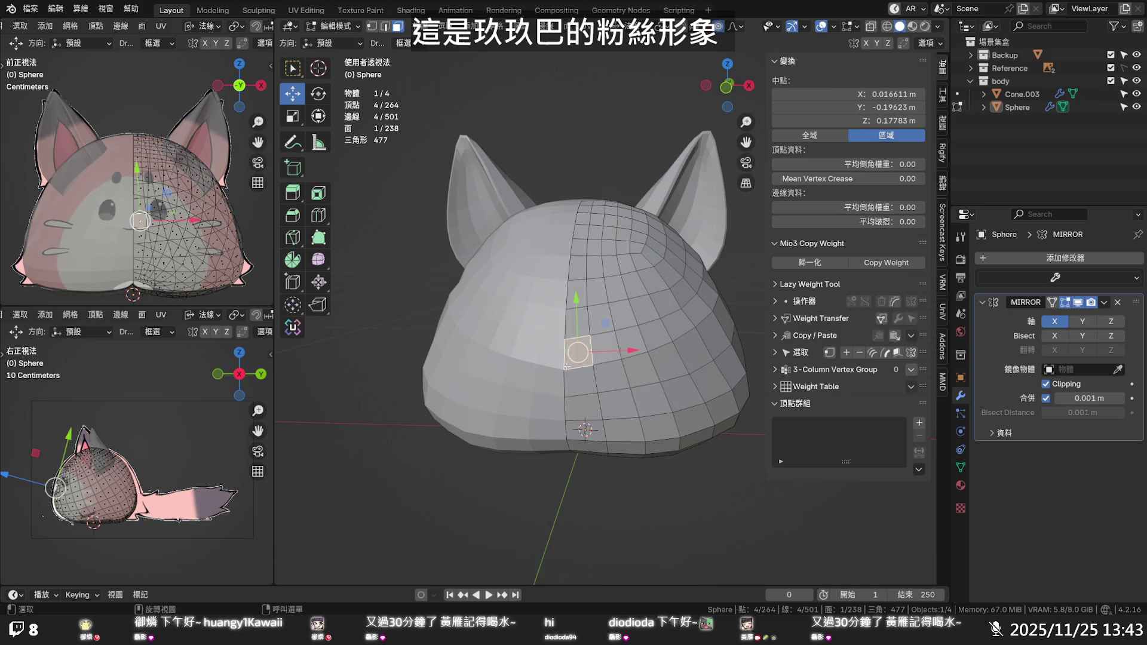
Vertex-slide a lower vertex on the head's front centre line to even its spacing
{"action": "key", "text": "1"}
{"action": "left_click", "coordinate": [564, 370]}
{"action": "key", "text": "g"}
{"action": "key", "text": "g"}
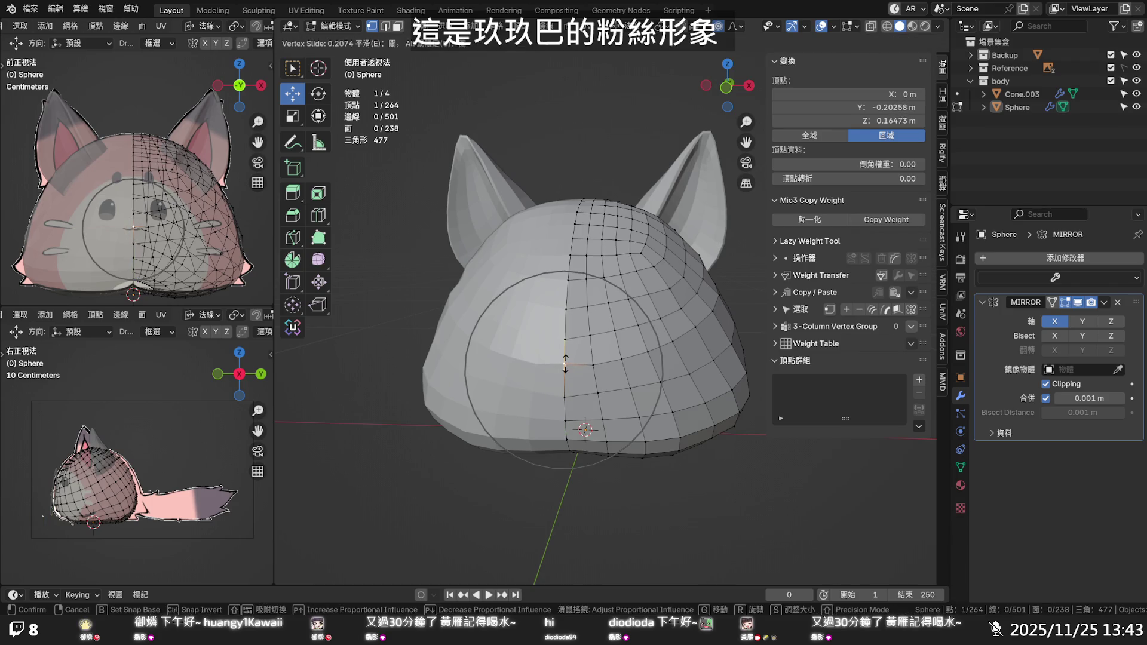
{"action": "left_click", "coordinate": [565, 383]}
Slide a higher centre-line vertex along its edge, then clear the selection
{"action": "key", "text": "g"}
{"action": "key", "text": "g"}
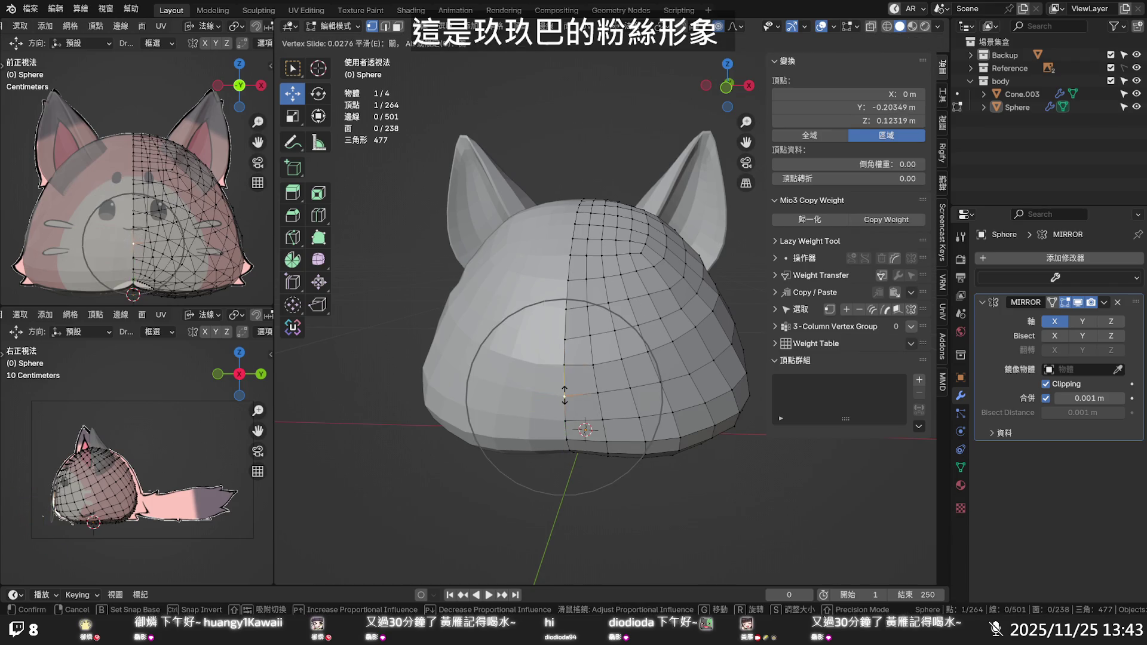
{"action": "left_click", "coordinate": [564, 392]}
{"action": "left_click", "coordinate": [565, 335]}
{"action": "key", "text": "g"}
{"action": "key", "text": "g"}
{"action": "left_click", "coordinate": [669, 299]}
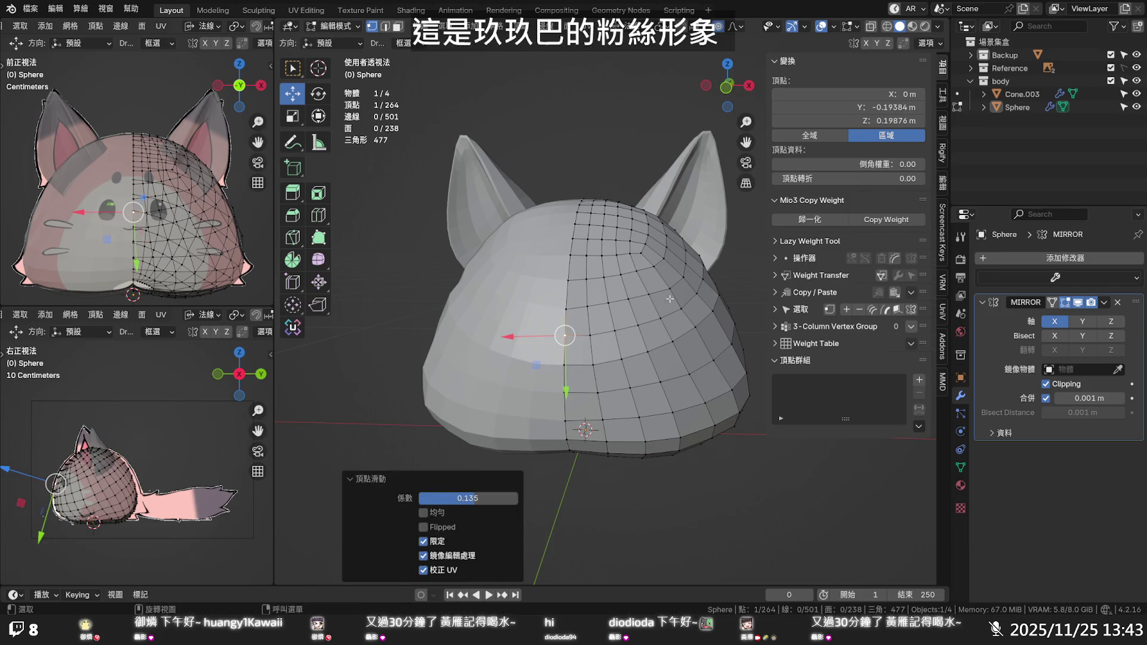
{"action": "left_click", "coordinate": [735, 271]}
{"action": "mouse_move", "coordinate": [736, 272]}
{"action": "middle_mouse_down"}
{"action": "mouse_move", "coordinate": [629, 257]}
{"action": "mouse_move", "coordinate": [706, 414]}
{"action": "mouse_move", "coordinate": [630, 370]}
{"action": "middle_mouse_up"}
{"action": "left_click", "coordinate": [706, 414]}
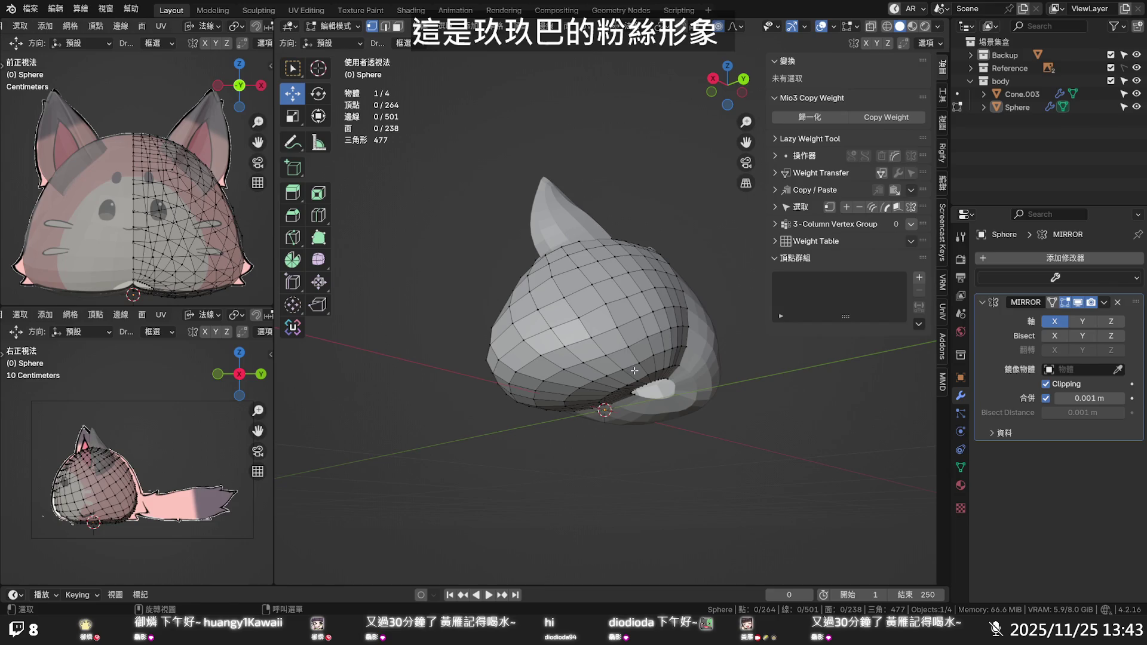
Bulge a side face near the ear outward with an enlarged proportional falloff, then deselect
{"action": "left_click", "coordinate": [665, 315]}
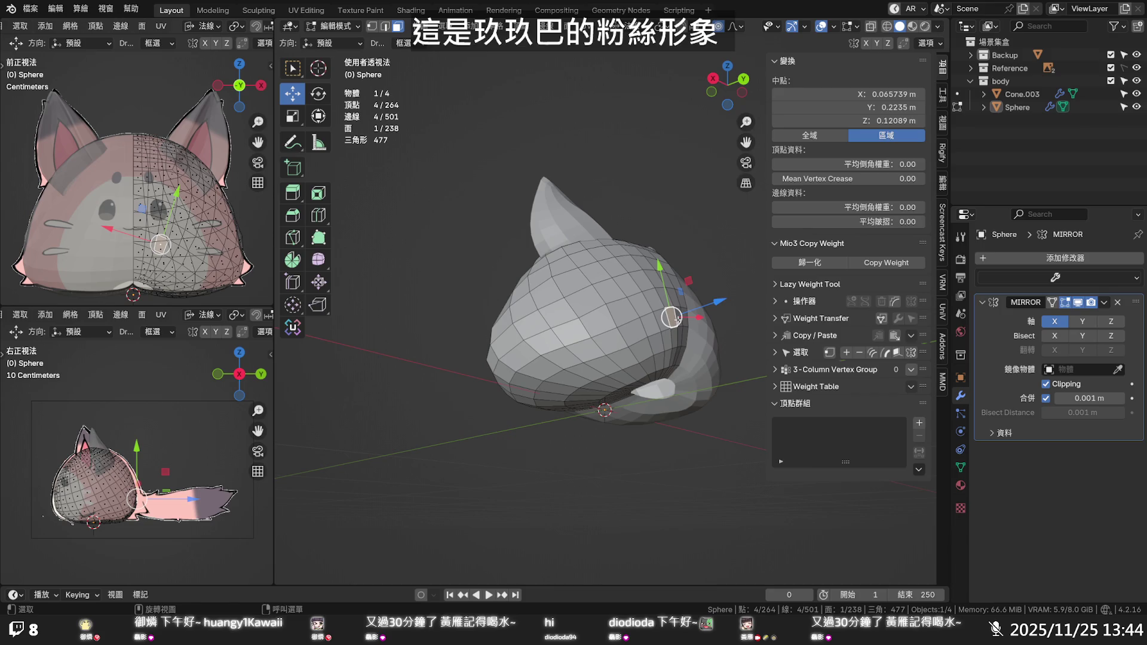
{"action": "left_click_drag", "start_coordinate": [674, 317], "coordinate": [716, 326]}
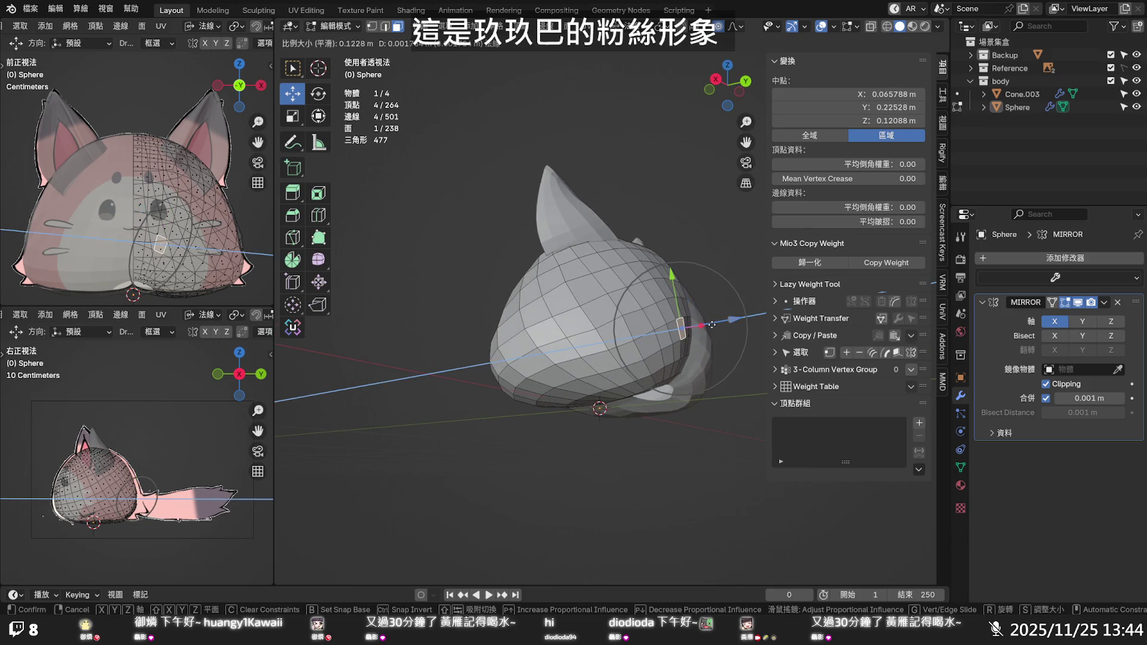
{"action": "scroll", "coordinate": [717, 326], "scroll_direction": "down", "scroll_amount": 5}
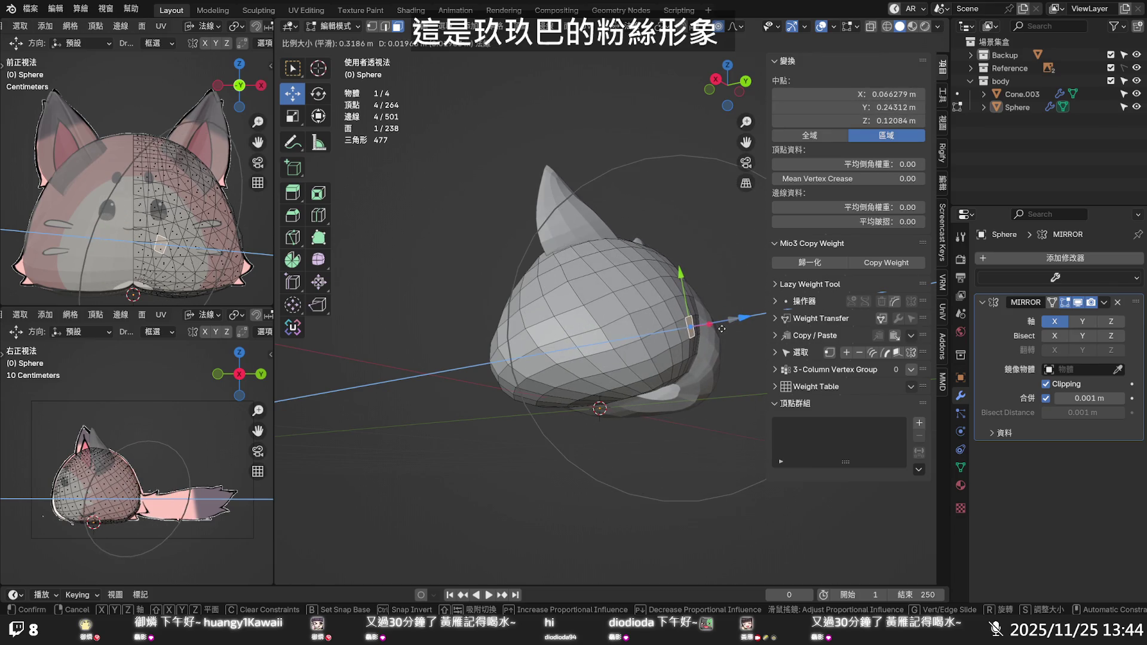
{"action": "left_click", "coordinate": [722, 328]}
{"action": "key", "text": "alt+a"}
{"action": "mouse_move", "coordinate": [722, 329]}
{"action": "middle_mouse_down"}
{"action": "mouse_move", "coordinate": [599, 339]}
{"action": "mouse_move", "coordinate": [616, 328]}
{"action": "middle_mouse_up"}
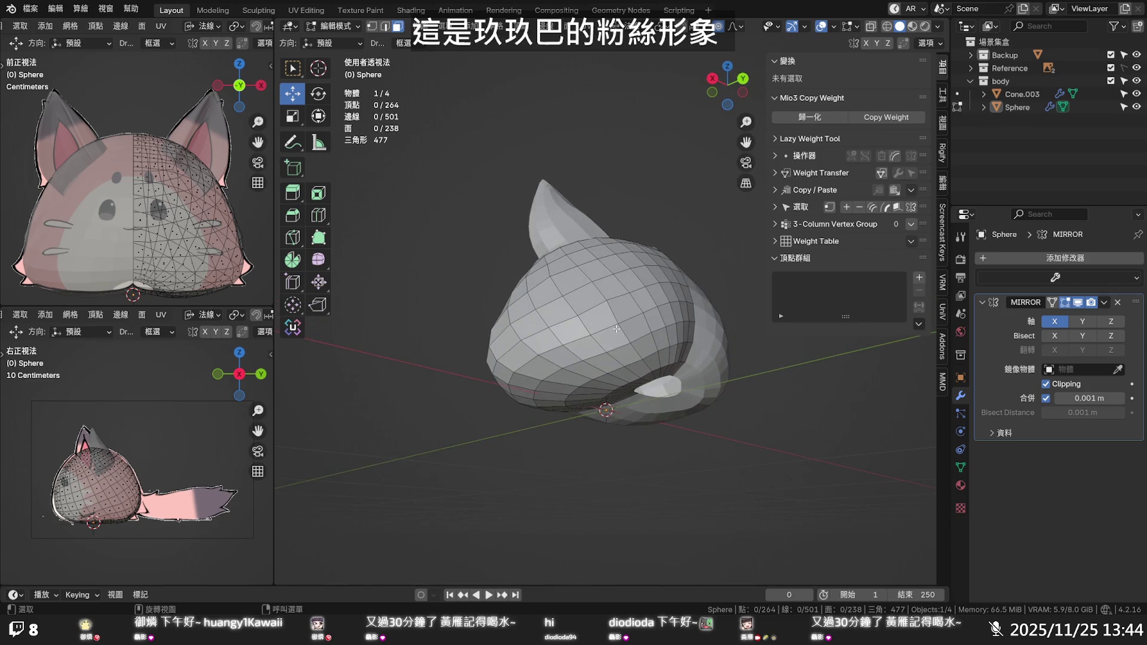
Grow a side-face selection and apply Set Flow with tension 180 and 16 iterations
{"action": "left_click", "coordinate": [654, 313]}
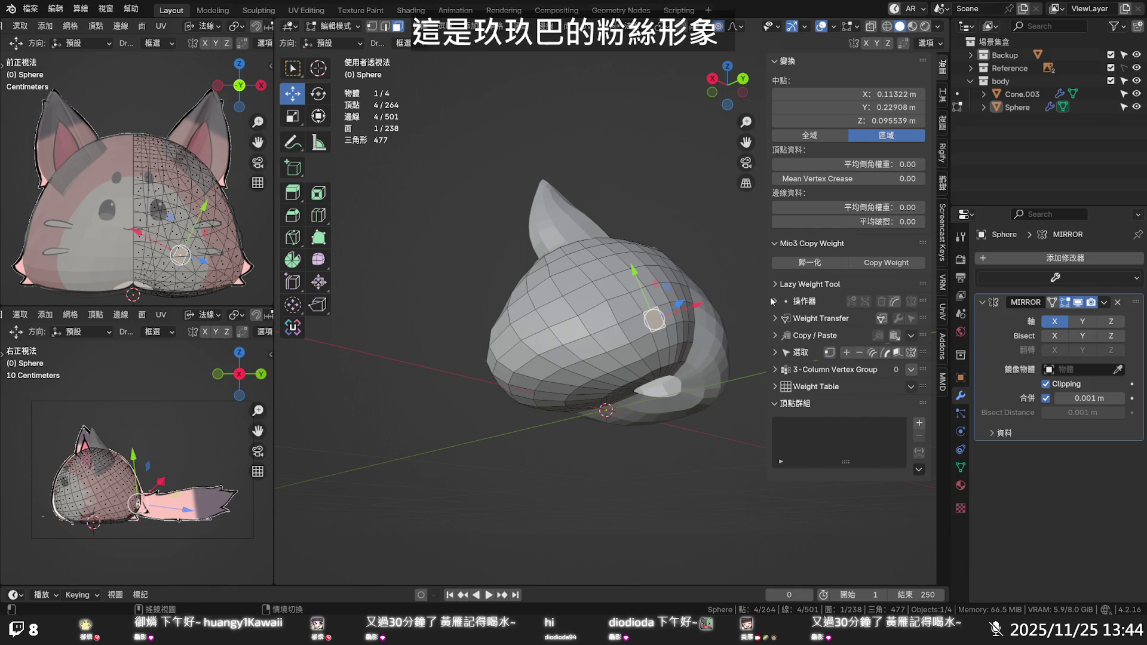
{"action": "left_click", "coordinate": [668, 317]}
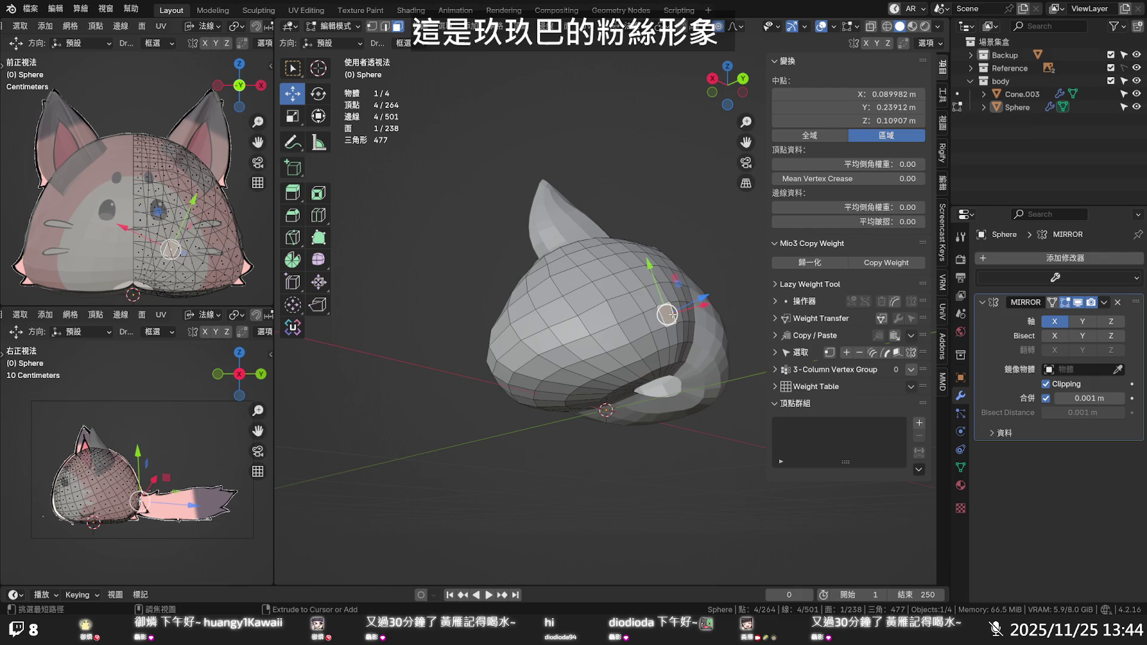
{"action": "key", "text": "ctrl+KP_Add"}
{"action": "key", "text": "ctrl+KP_Add"}
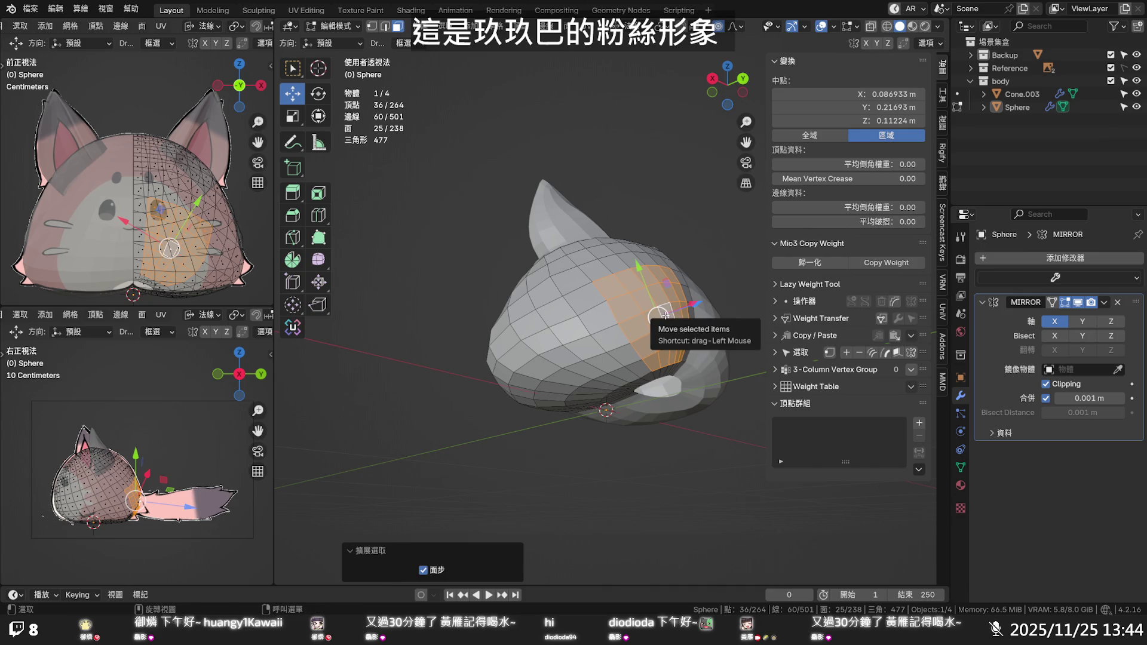
{"action": "key", "text": "q"}
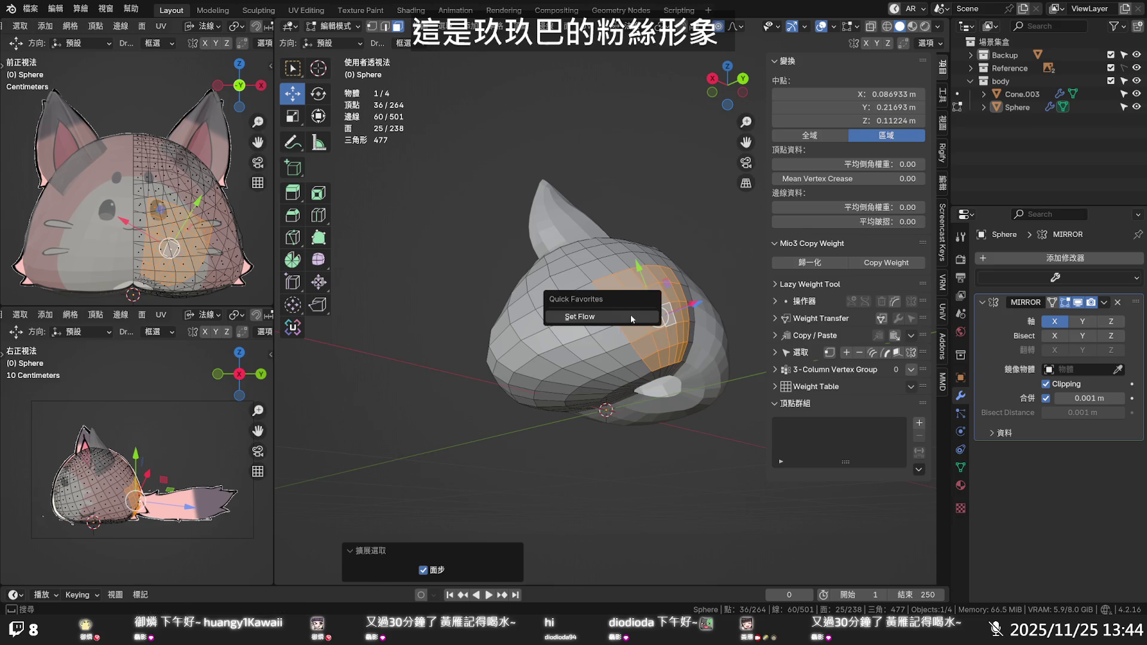
{"action": "left_click", "coordinate": [634, 316]}
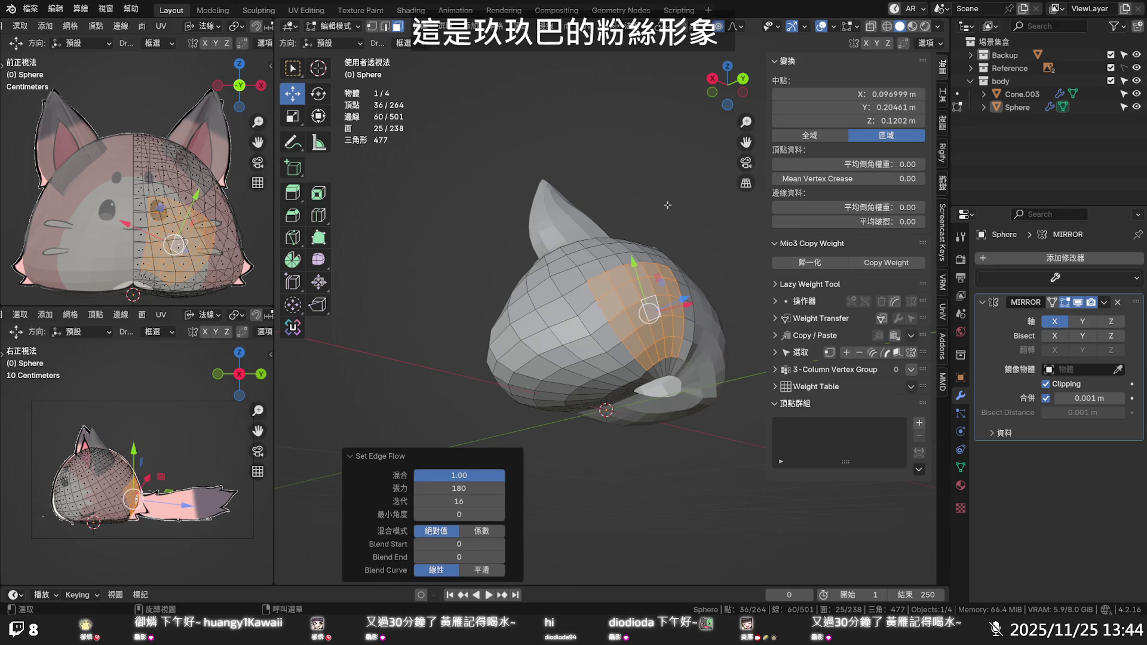
{"action": "left_click", "coordinate": [688, 180]}
{"action": "mouse_move", "coordinate": [688, 180]}
{"action": "middle_mouse_down"}
{"action": "mouse_move", "coordinate": [631, 235]}
{"action": "mouse_move", "coordinate": [595, 332]}
{"action": "middle_mouse_up"}
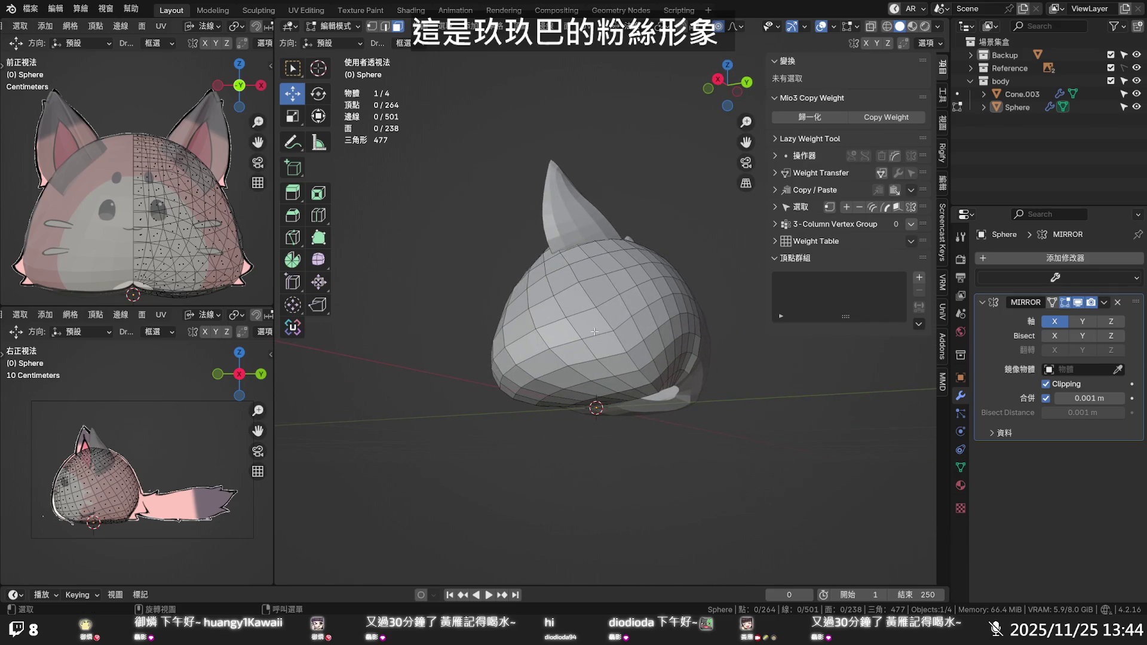
Apply Set Flow to a 49-face patch grown around a face on the head's side
{"action": "left_click", "coordinate": [594, 331]}
{"action": "key", "text": "ctrl+KP_Add"}
{"action": "key", "text": "ctrl+KP_Add"}
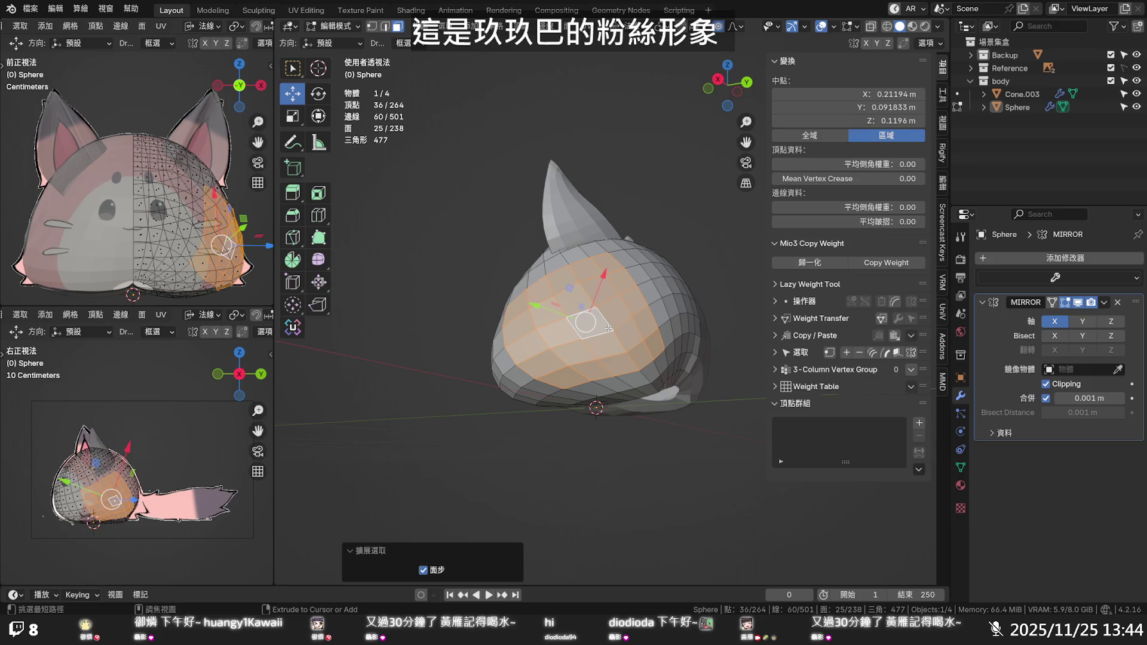
{"action": "key", "text": "ctrl+KP_Add"}
{"action": "key", "text": "q"}
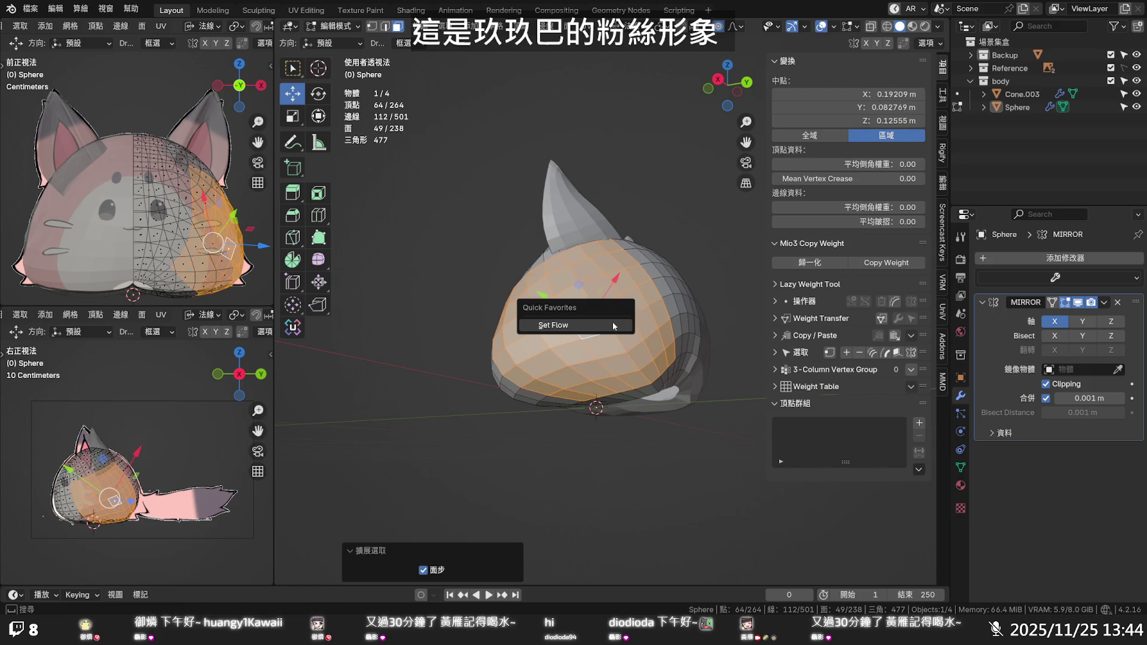
{"action": "left_click", "coordinate": [611, 323]}
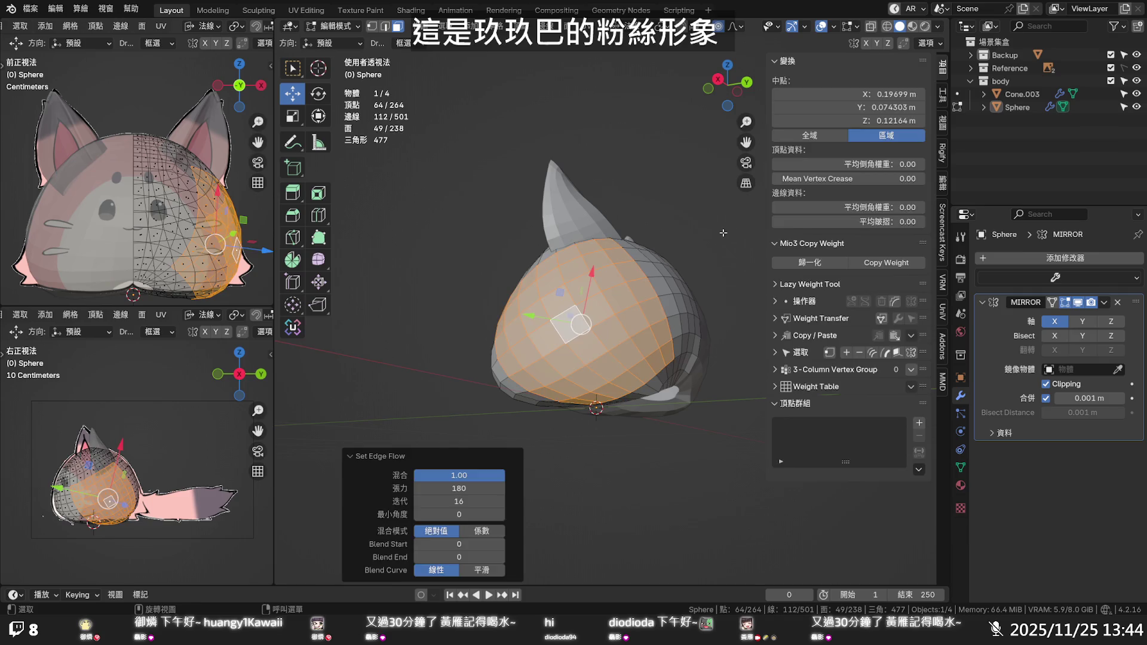
{"action": "key", "text": "alt+a"}
{"action": "mouse_move", "coordinate": [650, 340]}
{"action": "middle_mouse_down"}
{"action": "mouse_move", "coordinate": [672, 221]}
{"action": "mouse_move", "coordinate": [749, 286]}
{"action": "mouse_move", "coordinate": [705, 302]}
{"action": "middle_mouse_up"}
Relax a grown patch on the front of the head with Set Flow
{"action": "left_click", "coordinate": [579, 314]}
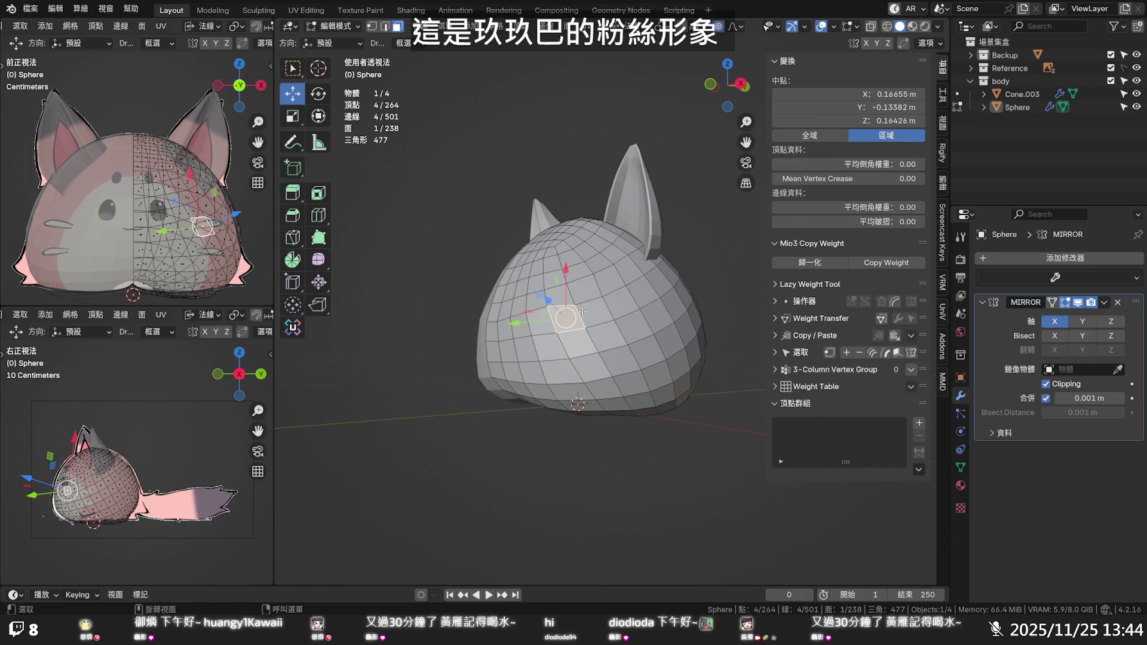
{"action": "key", "text": "ctrl+KP_Add"}
{"action": "key", "text": "ctrl+KP_Add"}
{"action": "key", "text": "ctrl+KP_Add"}
{"action": "key", "text": "q"}
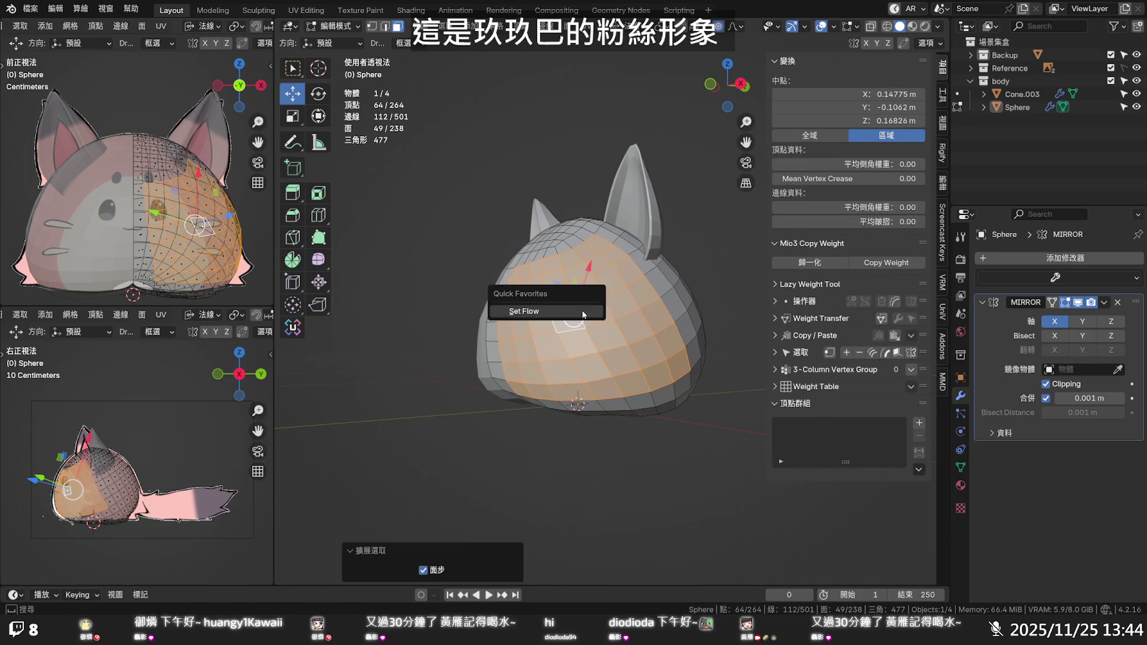
{"action": "left_click", "coordinate": [582, 311]}
{"action": "left_click", "coordinate": [711, 249]}
{"action": "mouse_move", "coordinate": [711, 248]}
{"action": "middle_mouse_down"}
{"action": "mouse_move", "coordinate": [570, 211]}
{"action": "mouse_move", "coordinate": [657, 178]}
{"action": "mouse_move", "coordinate": [626, 306]}
{"action": "middle_mouse_up"}
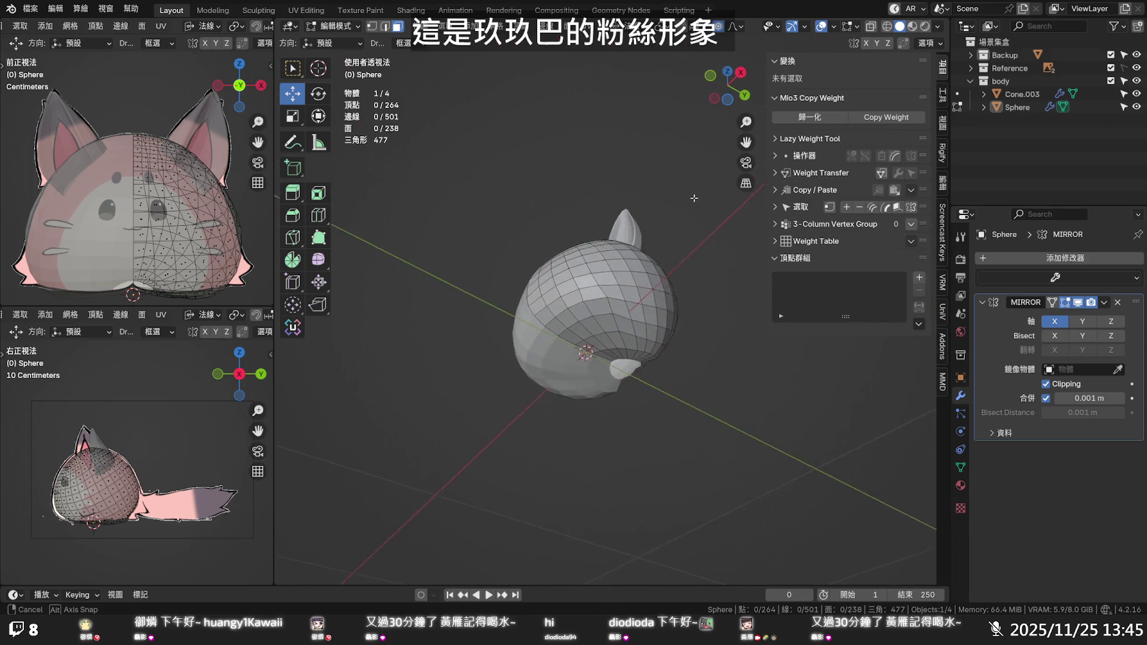
Apply Set Flow to a 5×5 block of 25 faces on the lower side of the head
{"action": "left_click", "coordinate": [626, 306]}
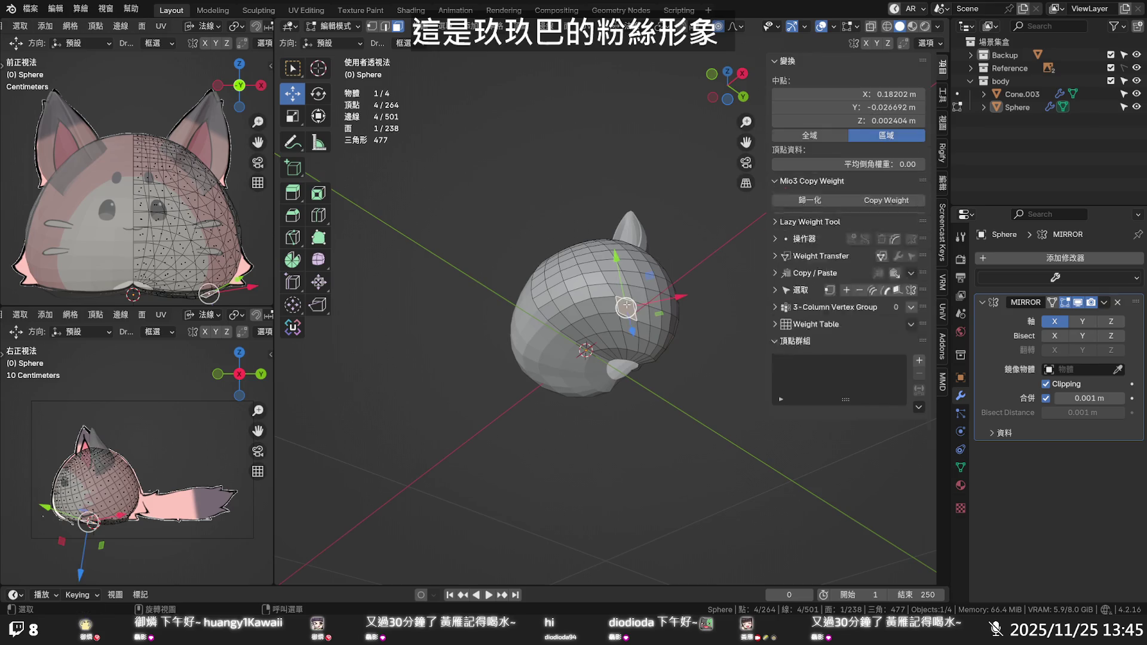
{"action": "left_click", "coordinate": [639, 296], "text": "ctrl+shift"}
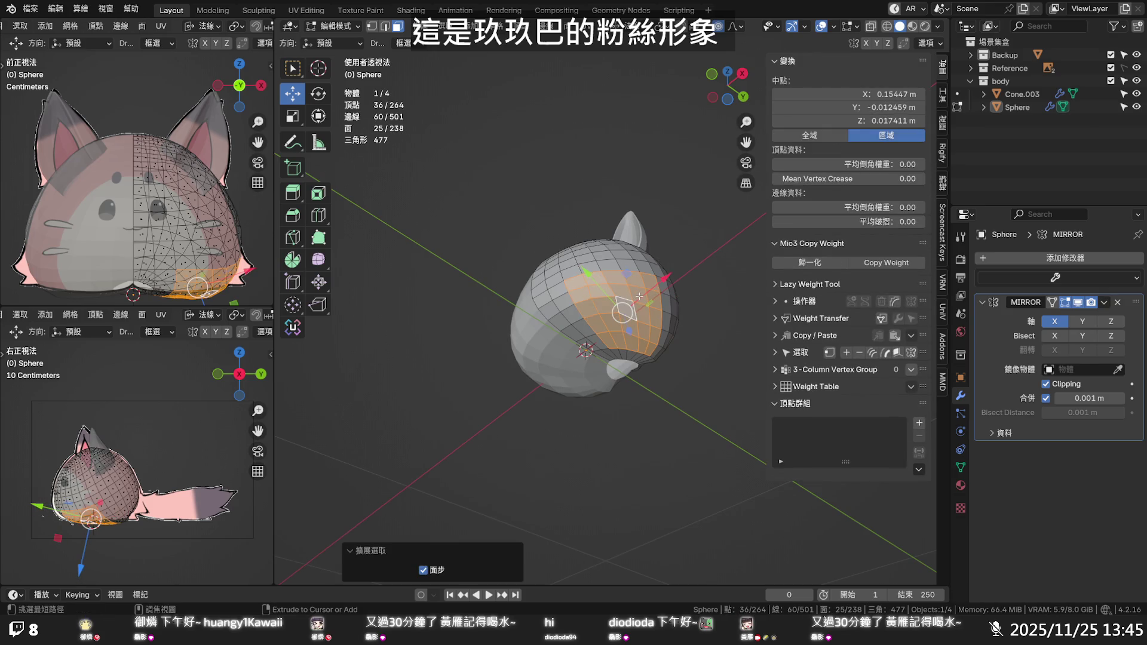
{"action": "key", "text": "q"}
{"action": "left_click", "coordinate": [654, 294]}
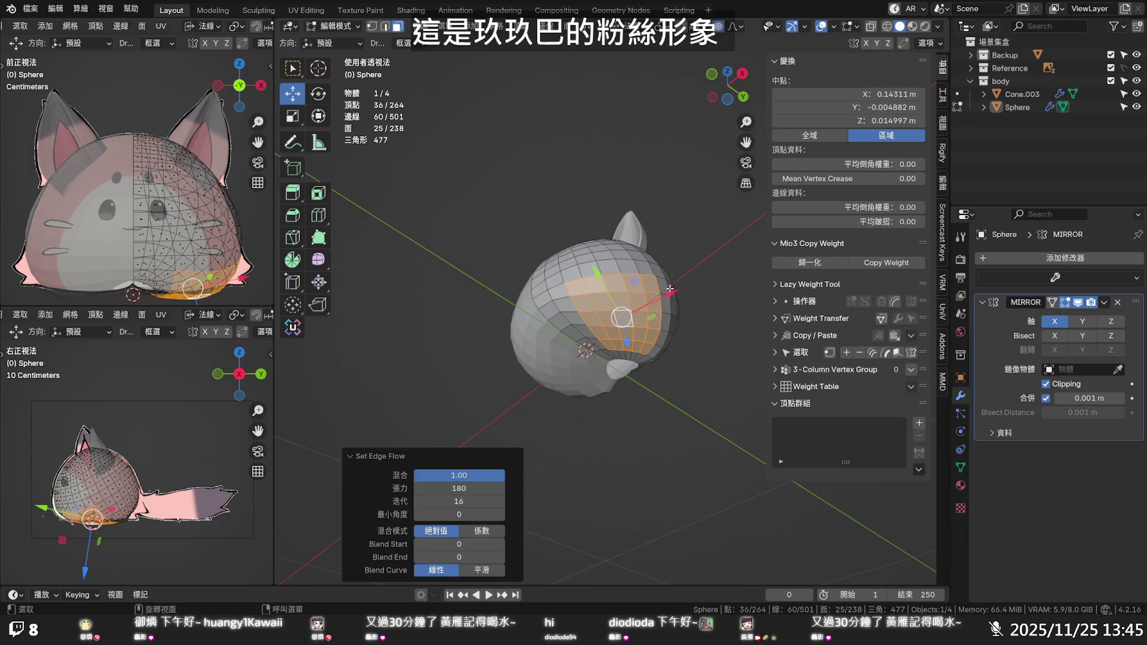
{"action": "key", "text": "alt+a"}
{"action": "mouse_move", "coordinate": [665, 290]}
{"action": "middle_mouse_down"}
{"action": "mouse_move", "coordinate": [595, 318]}
{"action": "mouse_move", "coordinate": [668, 389]}
{"action": "mouse_move", "coordinate": [620, 336]}
{"action": "mouse_move", "coordinate": [636, 384]}
{"action": "mouse_move", "coordinate": [600, 381]}
{"action": "middle_mouse_up"}
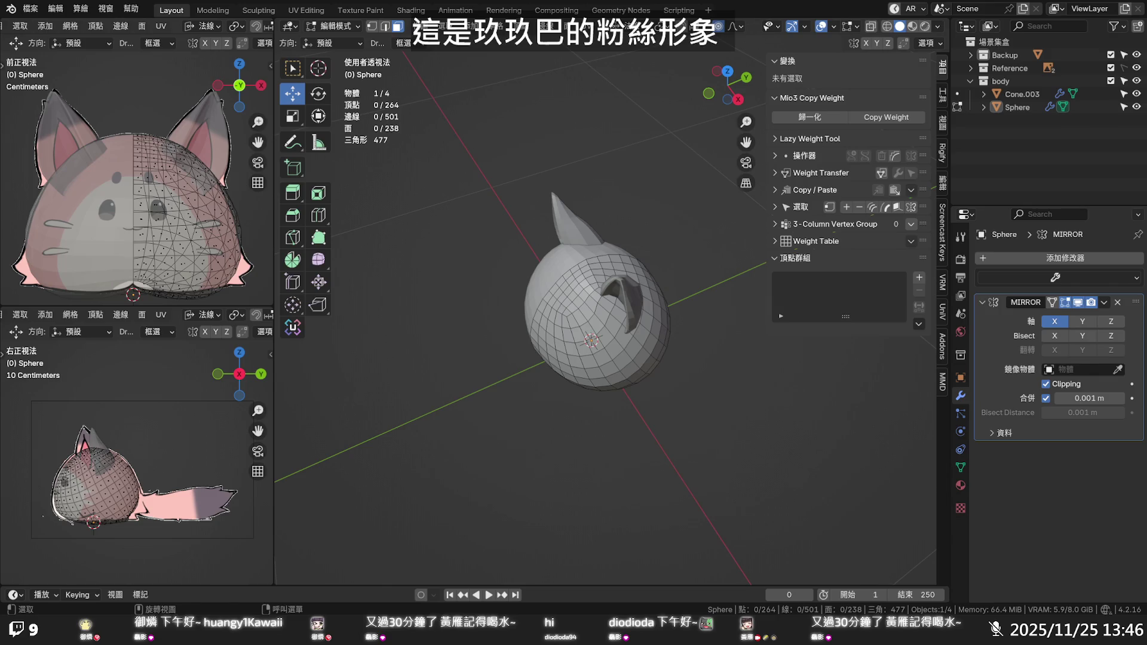
Save the blend file and bring the head's side into view
{"action": "key", "text": "ctrl+s"}
{"action": "mouse_move", "coordinate": [440, 443]}
{"action": "middle_mouse_down"}
{"action": "mouse_move", "coordinate": [600, 343]}
{"action": "mouse_move", "coordinate": [582, 386]}
{"action": "middle_mouse_up"}
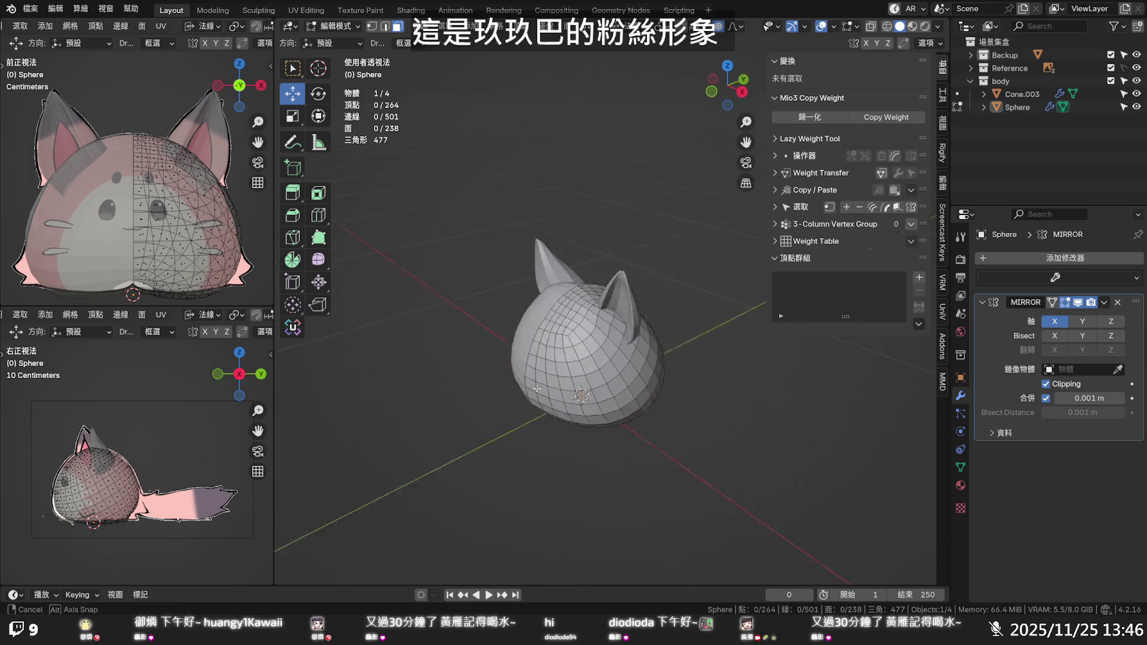
{"action": "mouse_move", "coordinate": [583, 386]}
{"action": "middle_mouse_down"}
{"action": "mouse_move", "coordinate": [476, 392]}
{"action": "mouse_move", "coordinate": [539, 402]}
{"action": "mouse_move", "coordinate": [565, 425]}
{"action": "middle_mouse_up"}
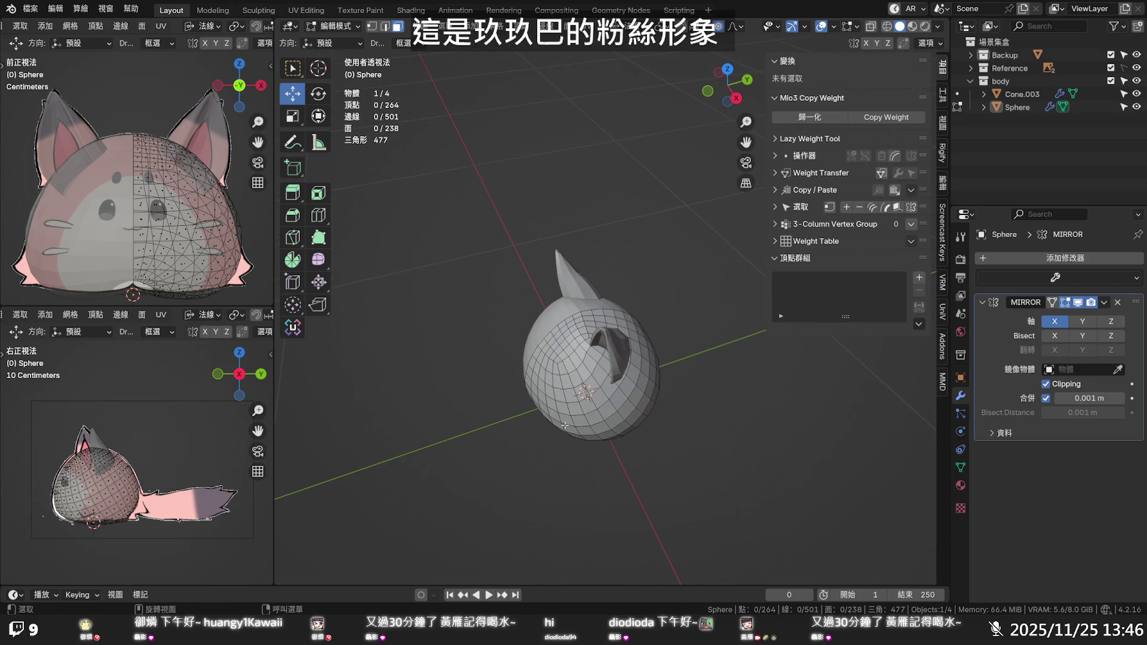
Relax the edge flow of a twice-grown patch beside the ear with Set Flow
{"action": "left_click", "coordinate": [592, 354]}
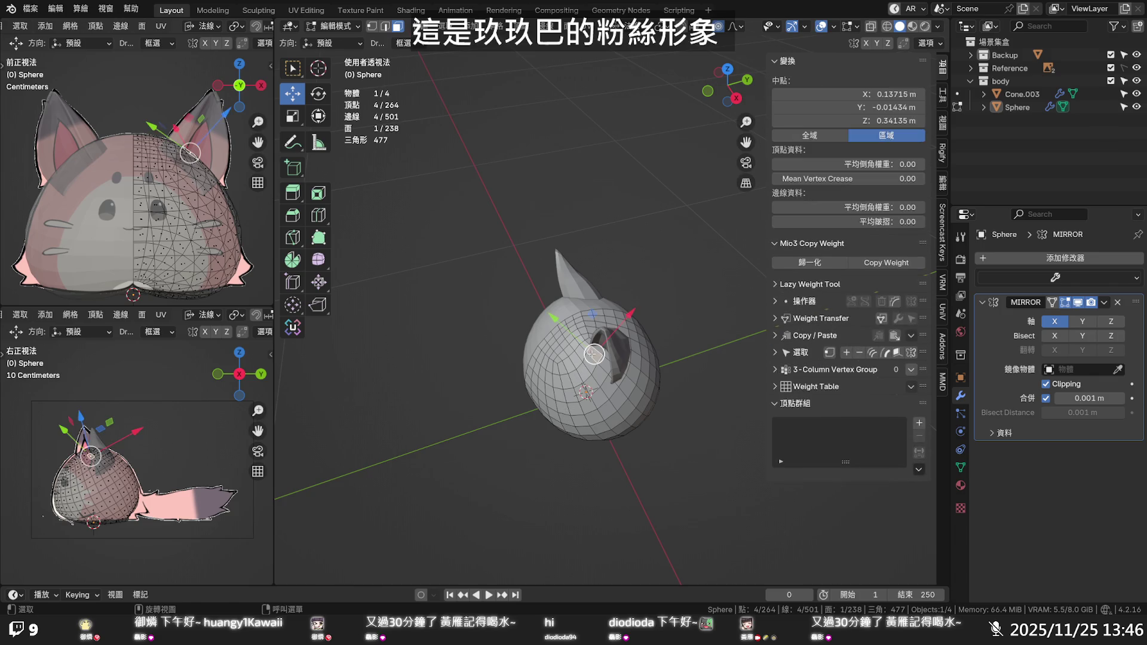
{"action": "key", "text": "ctrl+KP_Add"}
{"action": "key", "text": "ctrl+KP_Add"}
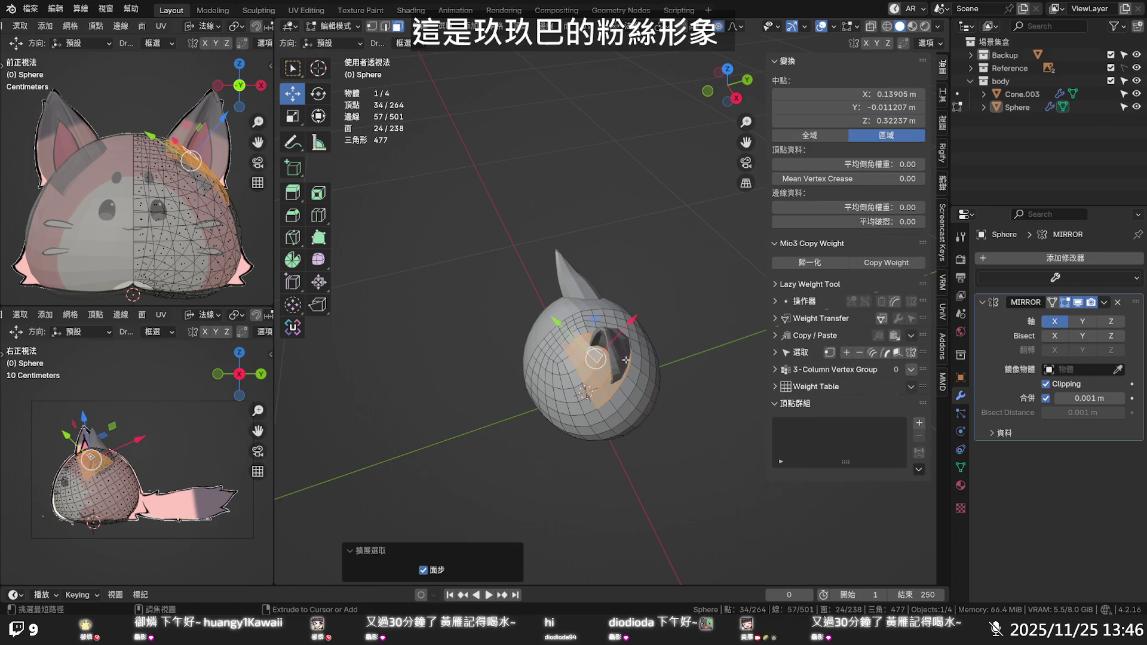
{"action": "key", "text": "ctrl+KP_Add"}
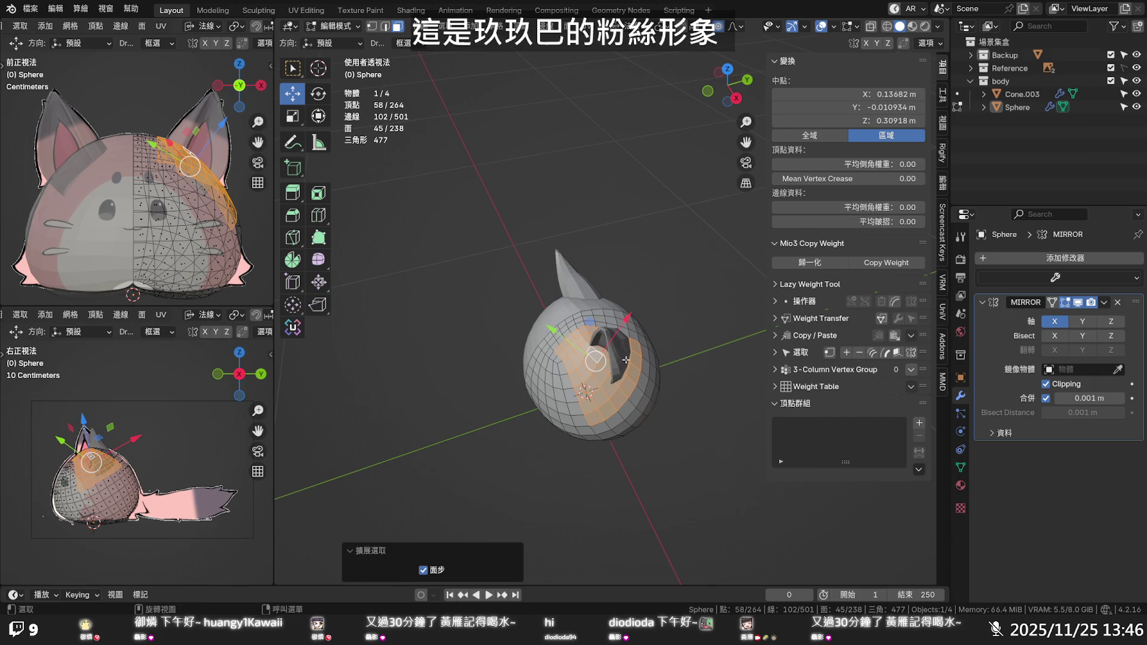
{"action": "key", "text": "q"}
{"action": "left_click", "coordinate": [624, 358]}
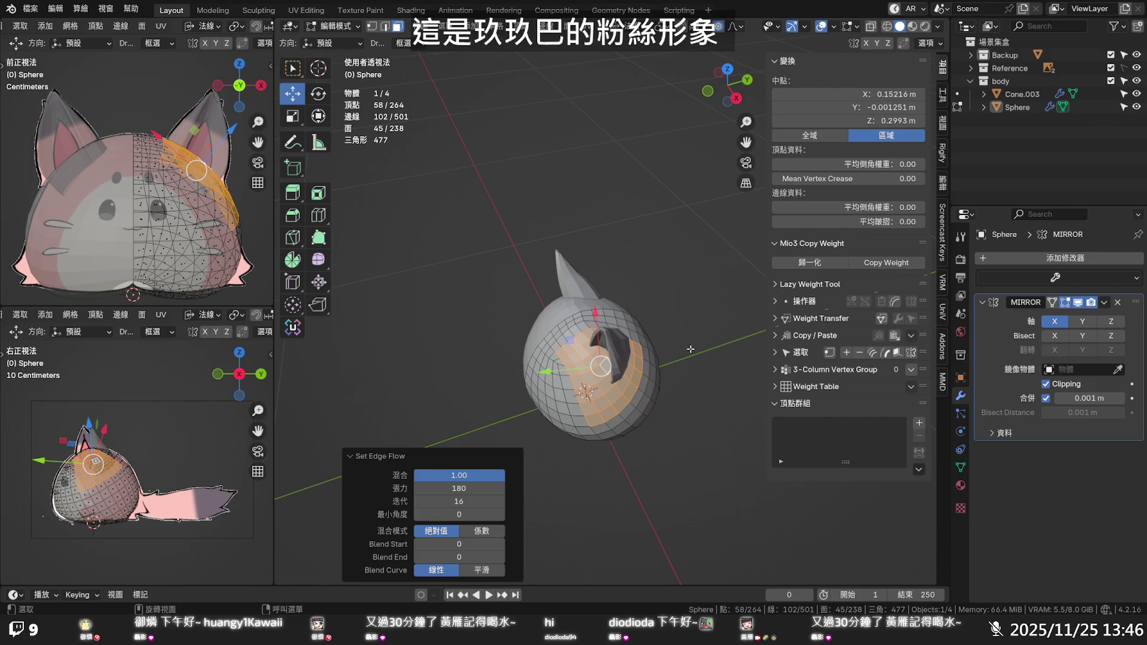
Apply Set Flow to a grown patch around a face near the ear base
{"action": "left_click", "coordinate": [591, 363]}
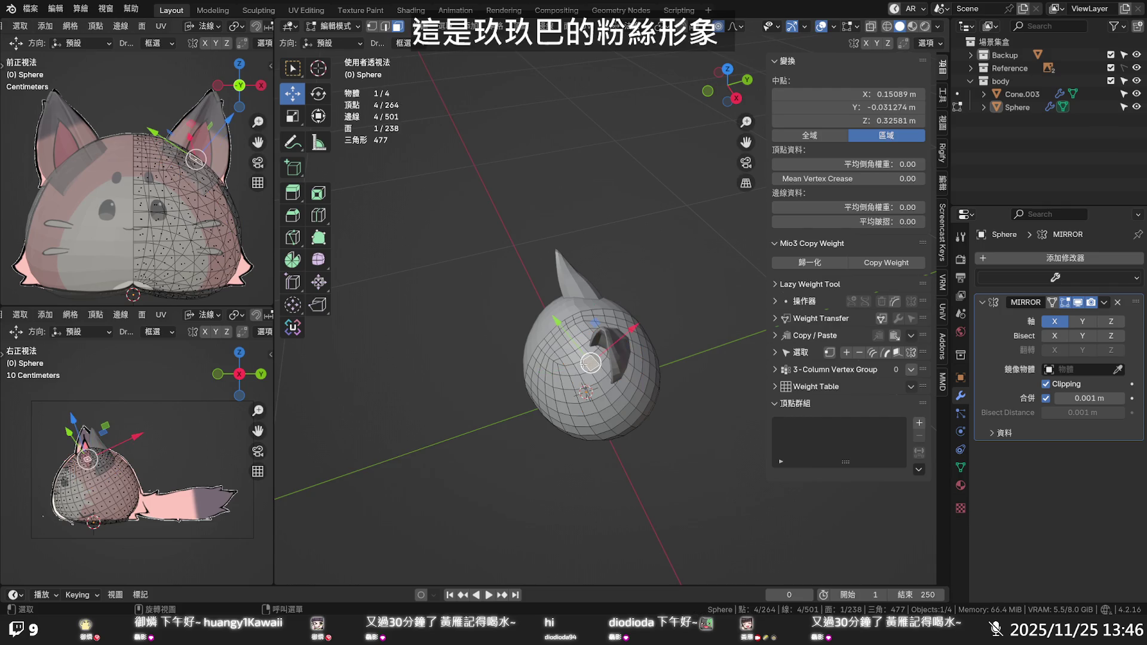
{"action": "left_click", "coordinate": [582, 366]}
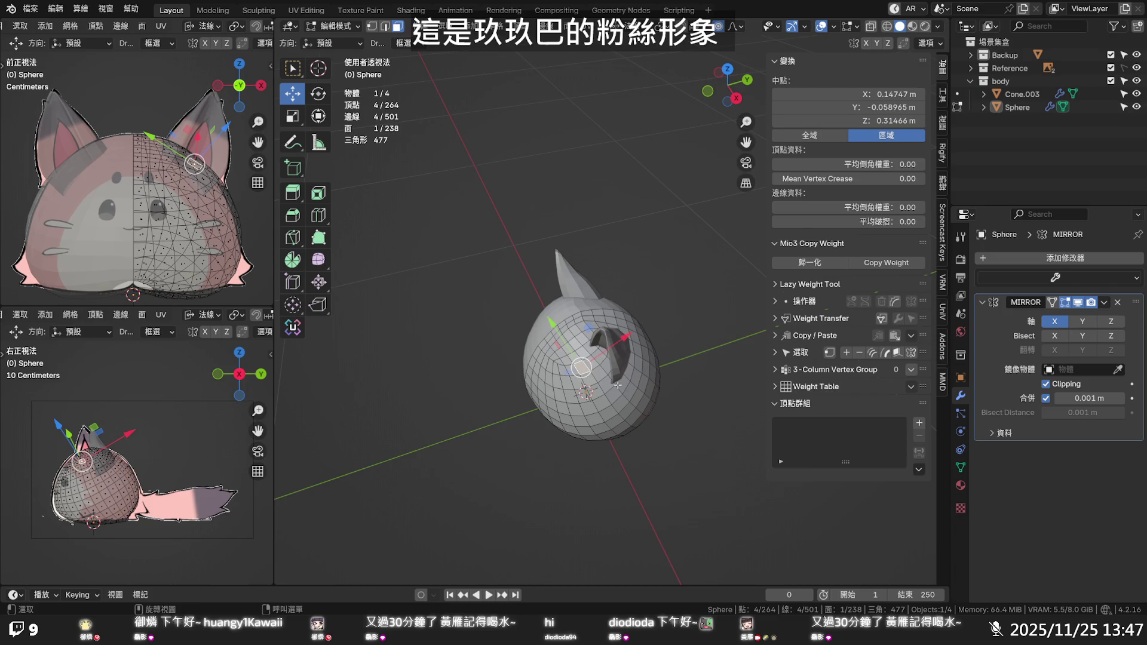
{"action": "key", "text": "ctrl+KP_Add"}
{"action": "key", "text": "ctrl+KP_Add"}
{"action": "key", "text": "ctrl+KP_Add"}
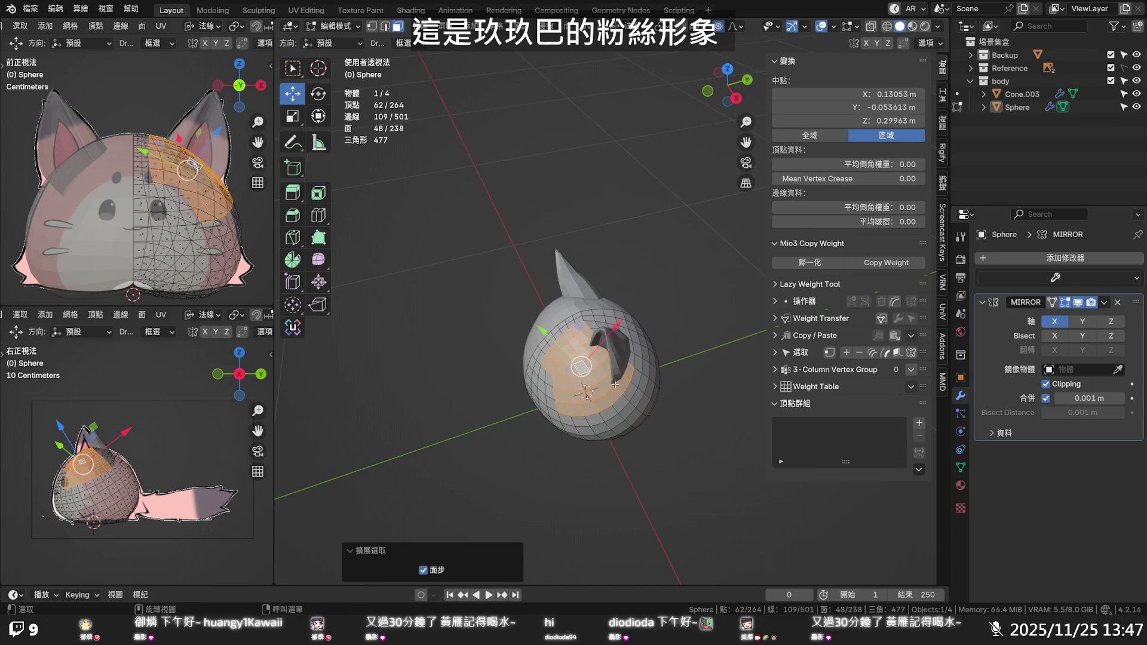
{"action": "key", "text": "q"}
{"action": "left_click", "coordinate": [576, 372]}
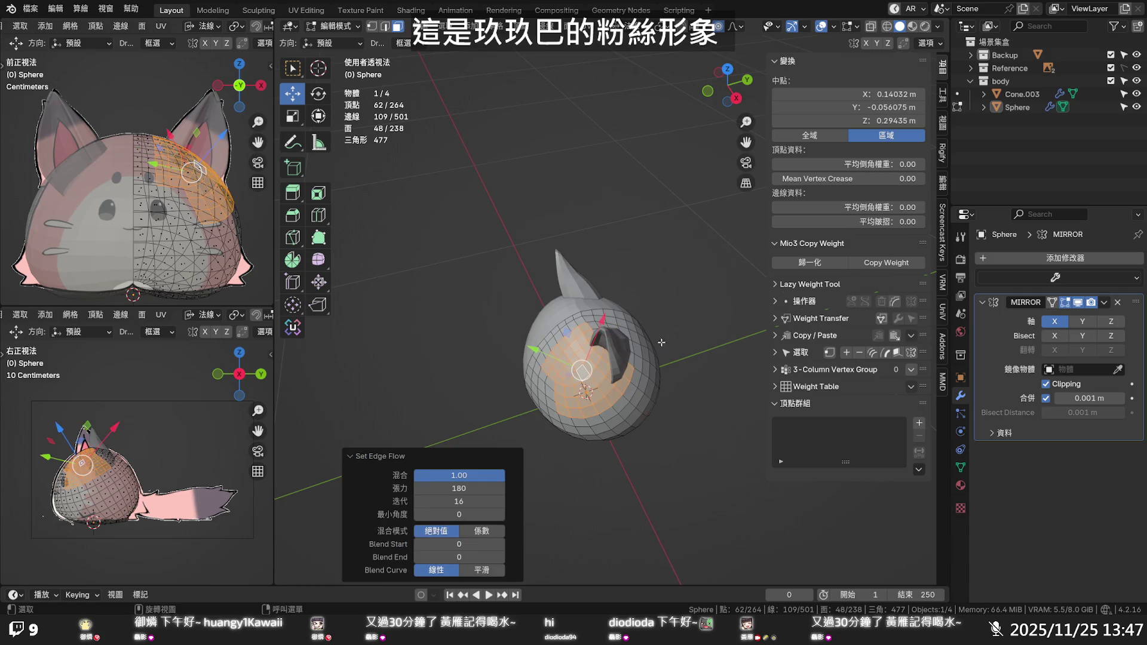
{"action": "key", "text": "alt+a"}
{"action": "mouse_move", "coordinate": [657, 330]}
{"action": "middle_mouse_down"}
{"action": "mouse_move", "coordinate": [712, 304]}
{"action": "mouse_move", "coordinate": [721, 269]}
{"action": "mouse_move", "coordinate": [680, 274]}
{"action": "mouse_move", "coordinate": [613, 253]}
{"action": "mouse_move", "coordinate": [743, 242]}
{"action": "middle_mouse_up"}
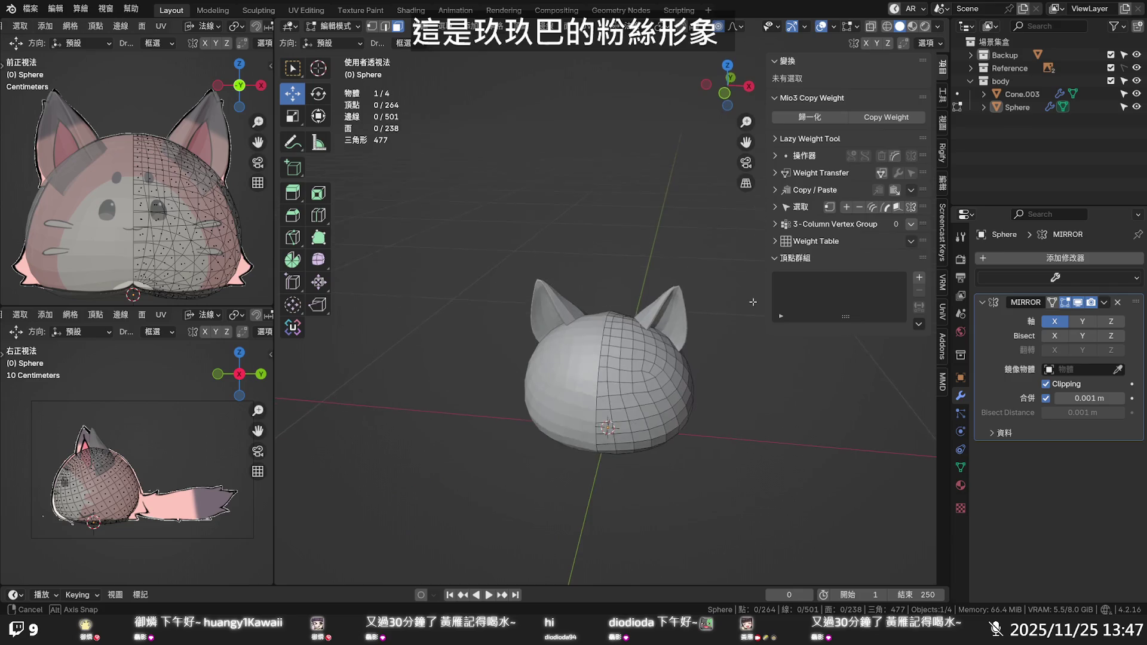
Apply Set Flow twice to a grown patch on the side of the head
{"action": "mouse_move", "coordinate": [743, 242]}
{"action": "middle_mouse_down"}
{"action": "mouse_move", "coordinate": [742, 314]}
{"action": "mouse_move", "coordinate": [553, 378]}
{"action": "middle_mouse_up"}
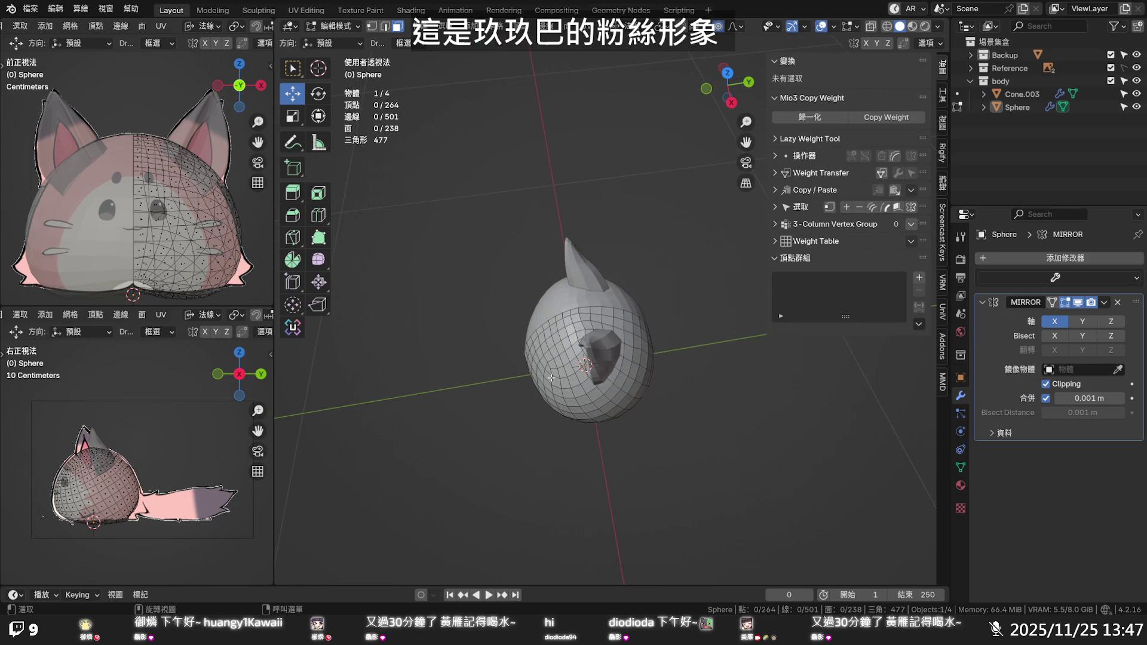
{"action": "left_click", "coordinate": [573, 340]}
{"action": "middle_click_drag", "start_coordinate": [573, 341], "coordinate": [589, 346]}
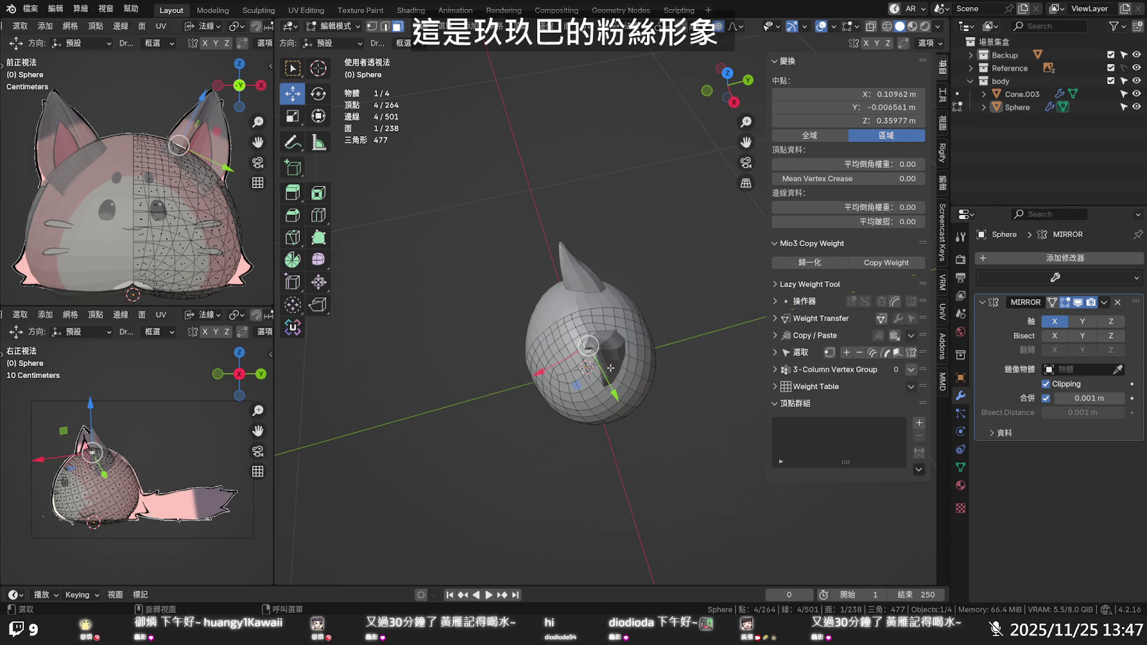
{"action": "key", "text": "ctrl+KP_Add"}
{"action": "key", "text": "ctrl+KP_Add"}
{"action": "key", "text": "ctrl+KP_Add"}
{"action": "key", "text": "q"}
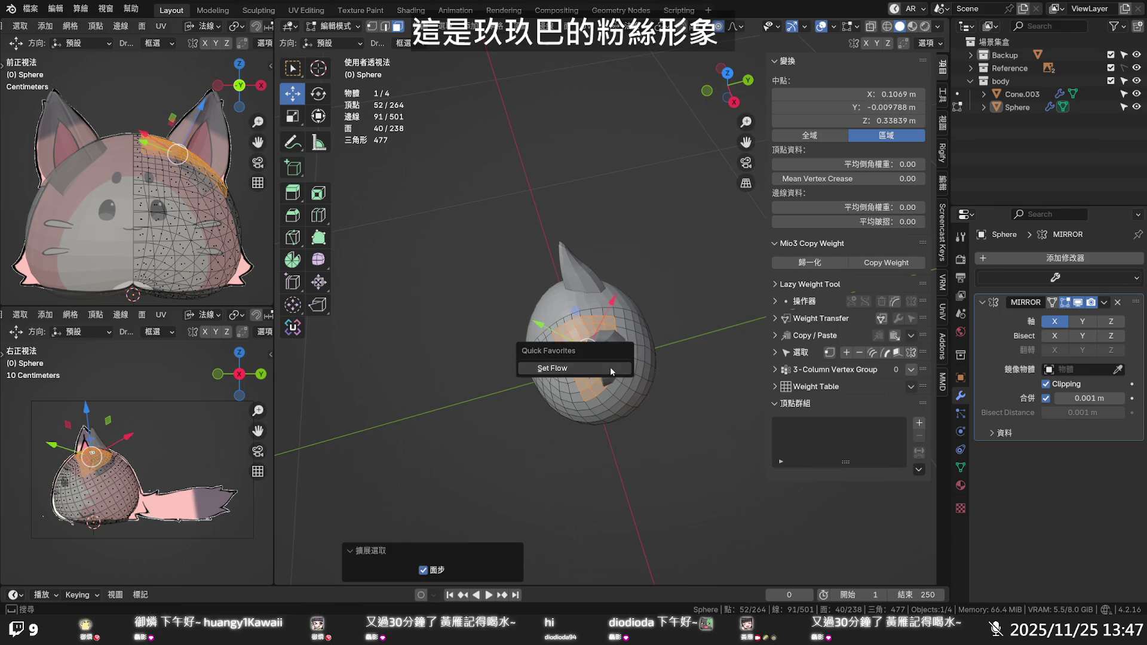
{"action": "left_click", "coordinate": [610, 367]}
{"action": "key", "text": "q"}
{"action": "left_click", "coordinate": [611, 367]}
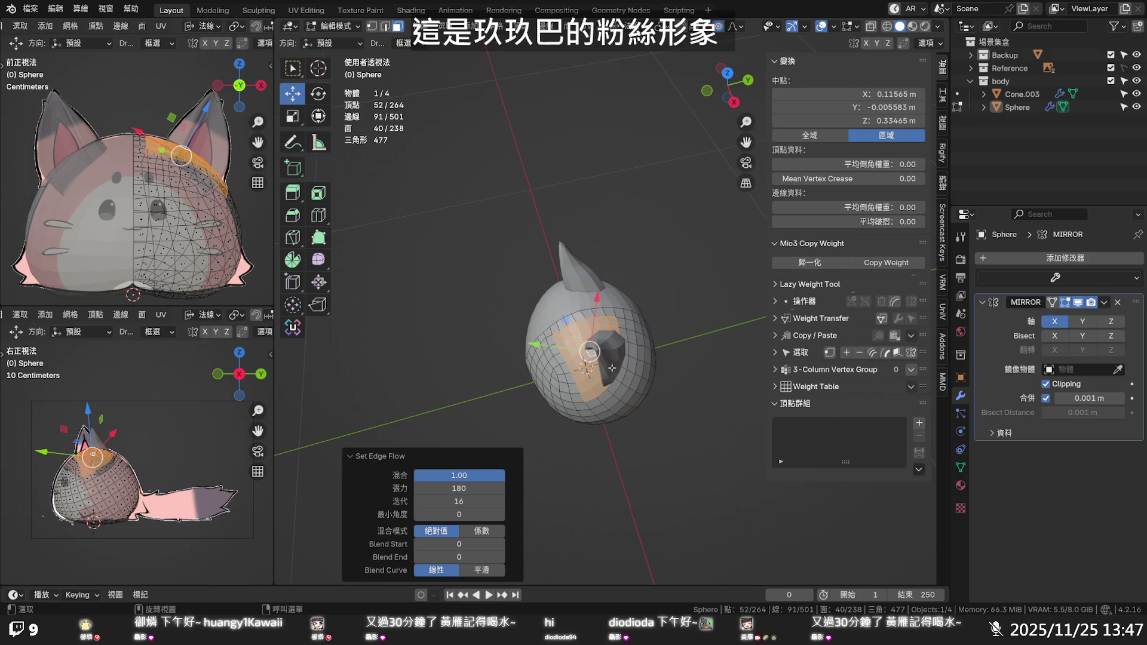
Smooth a grown patch lower on the side with Set Flow, then deselect
{"action": "left_click", "coordinate": [561, 370]}
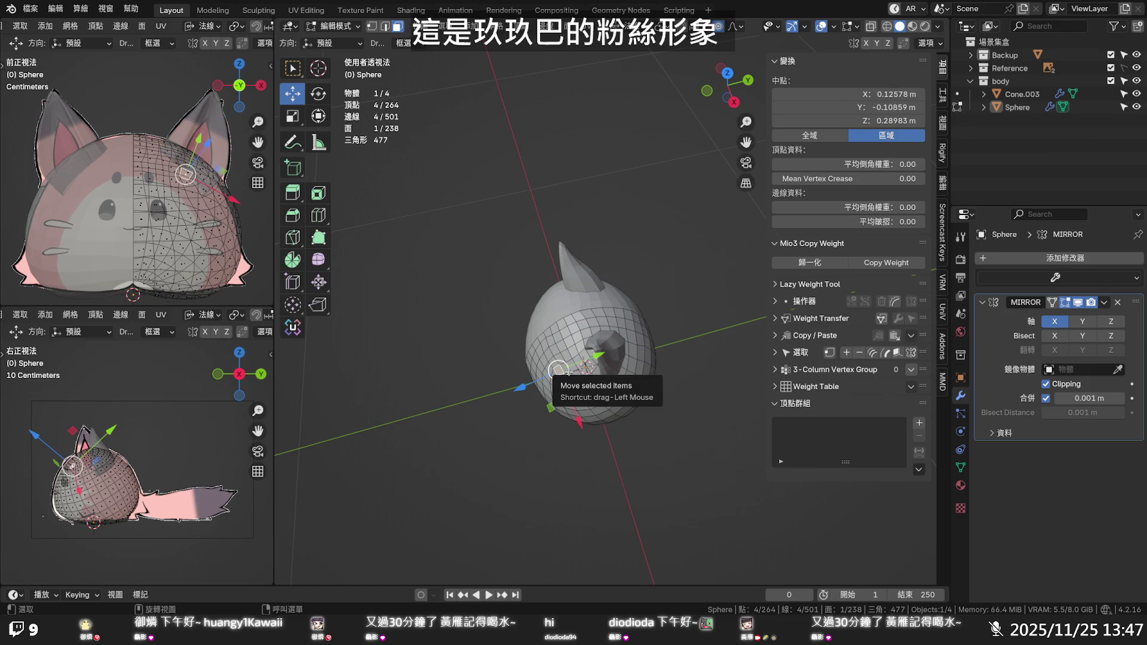
{"action": "key", "text": "ctrl+KP_Add"}
{"action": "key", "text": "ctrl+KP_Add"}
{"action": "key", "text": "ctrl+KP_Add"}
{"action": "key", "text": "q"}
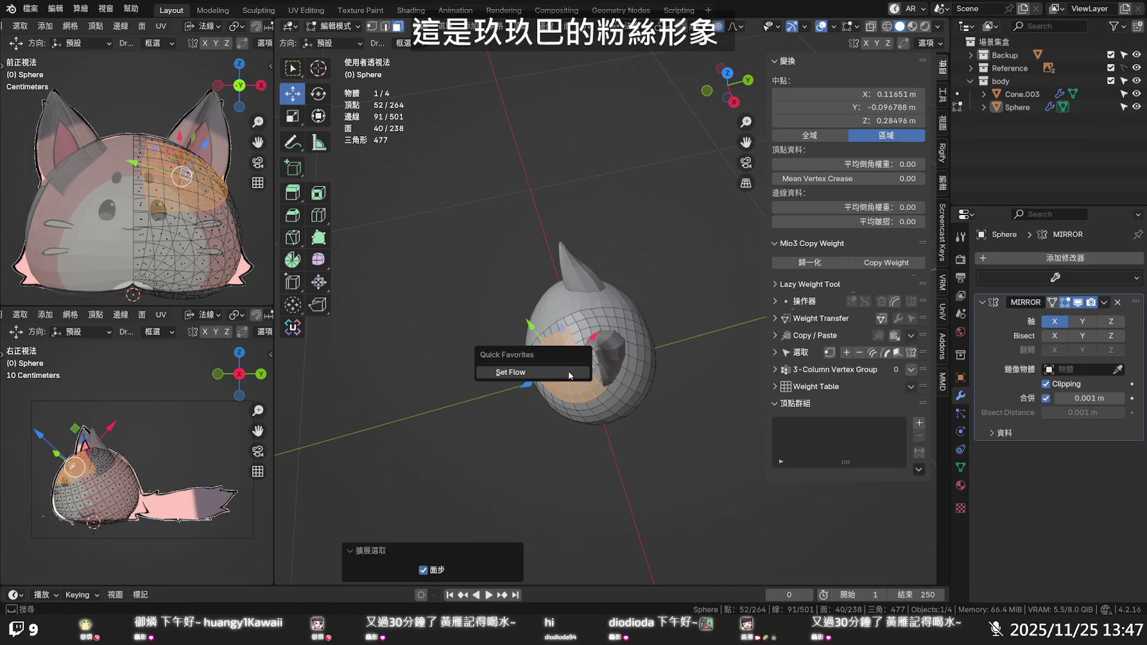
{"action": "left_click", "coordinate": [570, 375]}
{"action": "key", "text": "alt+a"}
{"action": "mouse_move", "coordinate": [659, 335]}
{"action": "middle_mouse_down"}
{"action": "mouse_move", "coordinate": [694, 319]}
{"action": "mouse_move", "coordinate": [694, 352]}
{"action": "mouse_move", "coordinate": [712, 317]}
{"action": "middle_mouse_up"}
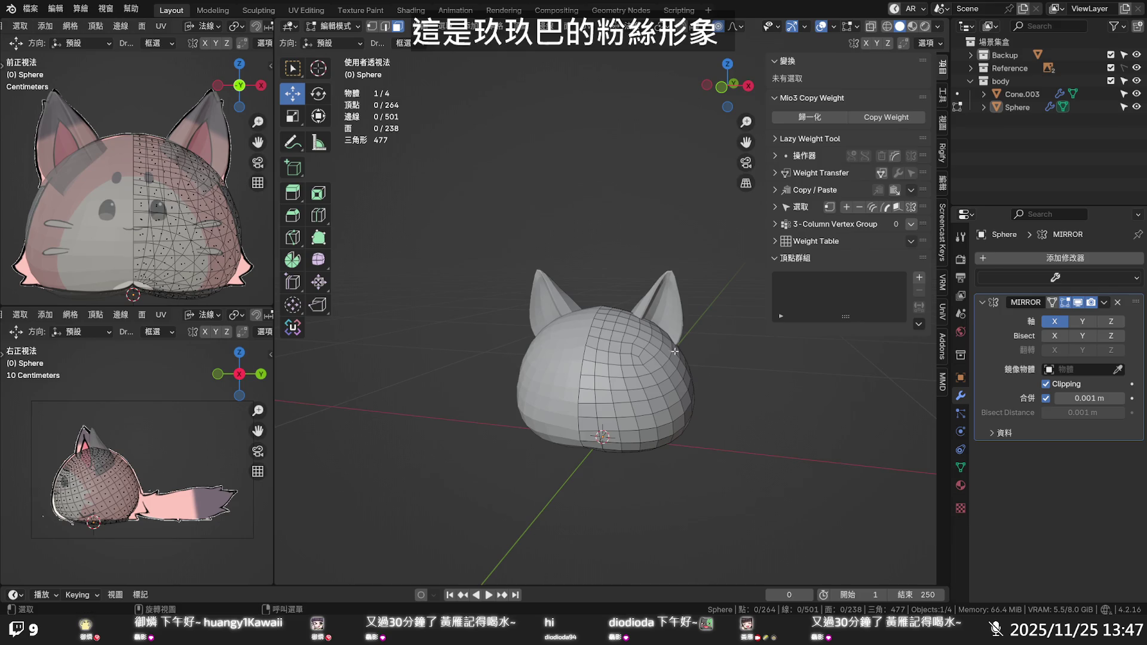
Vertex-slide a side vertex to factor 0.165, then 0.368, and save the file
{"action": "key", "text": "1"}
{"action": "left_click", "coordinate": [644, 363]}
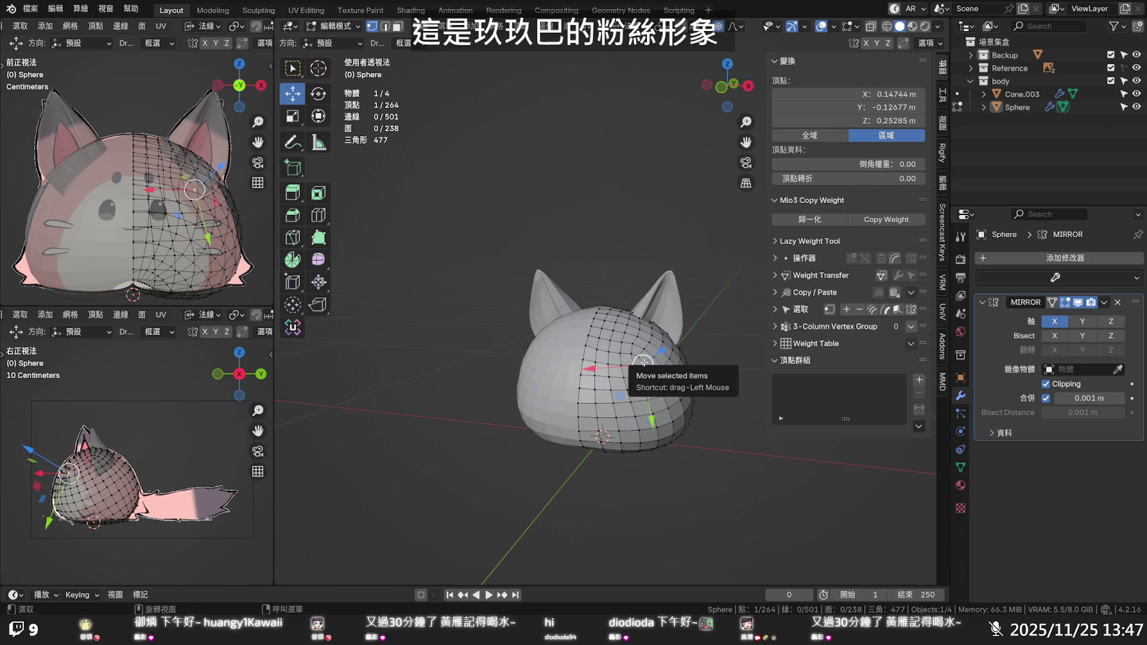
{"action": "key", "text": "g"}
{"action": "key", "text": "g"}
{"action": "left_click", "coordinate": [646, 364]}
{"action": "key", "text": "g"}
{"action": "key", "text": "g"}
{"action": "left_click", "coordinate": [653, 372]}
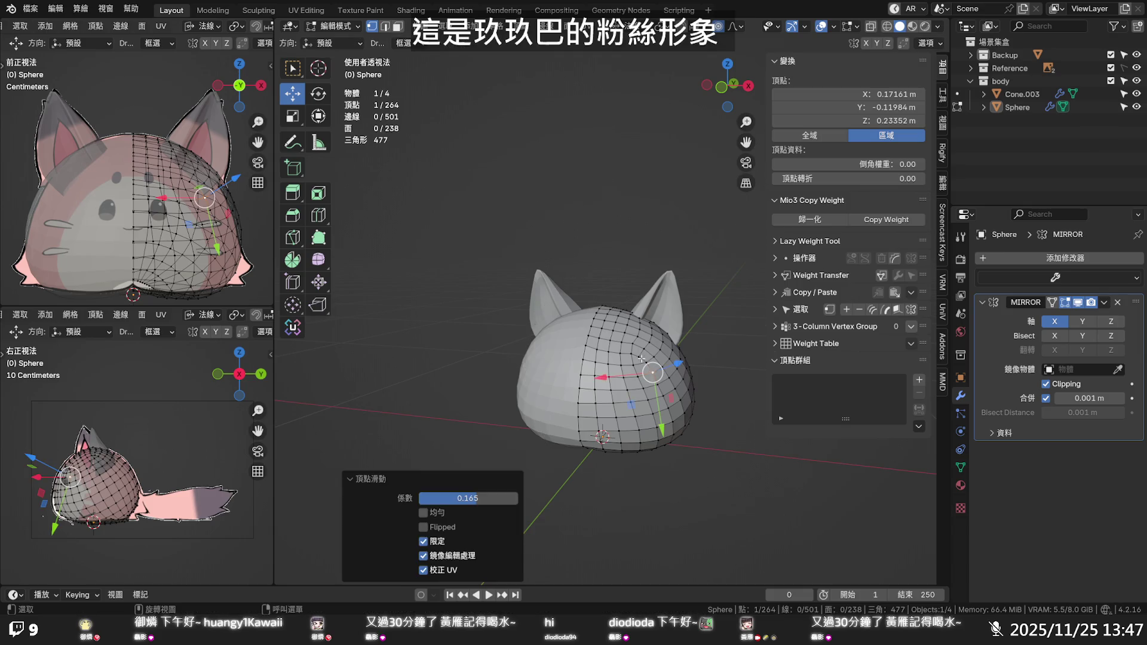
{"action": "key", "text": "g"}
{"action": "key", "text": "g"}
{"action": "left_click", "coordinate": [642, 354]}
{"action": "left_click", "coordinate": [730, 300]}
{"action": "mouse_move", "coordinate": [730, 300]}
{"action": "middle_mouse_down"}
{"action": "mouse_move", "coordinate": [658, 269]}
{"action": "mouse_move", "coordinate": [708, 244]}
{"action": "mouse_move", "coordinate": [715, 262]}
{"action": "middle_mouse_up"}
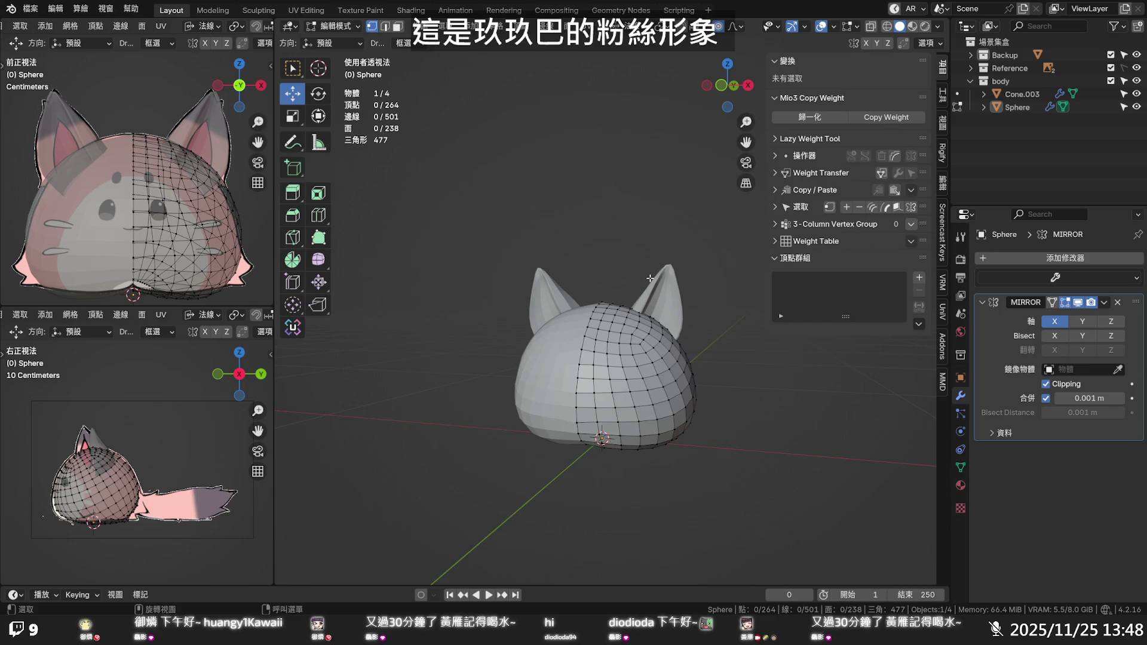
{"action": "key", "text": "ctrl+s"}
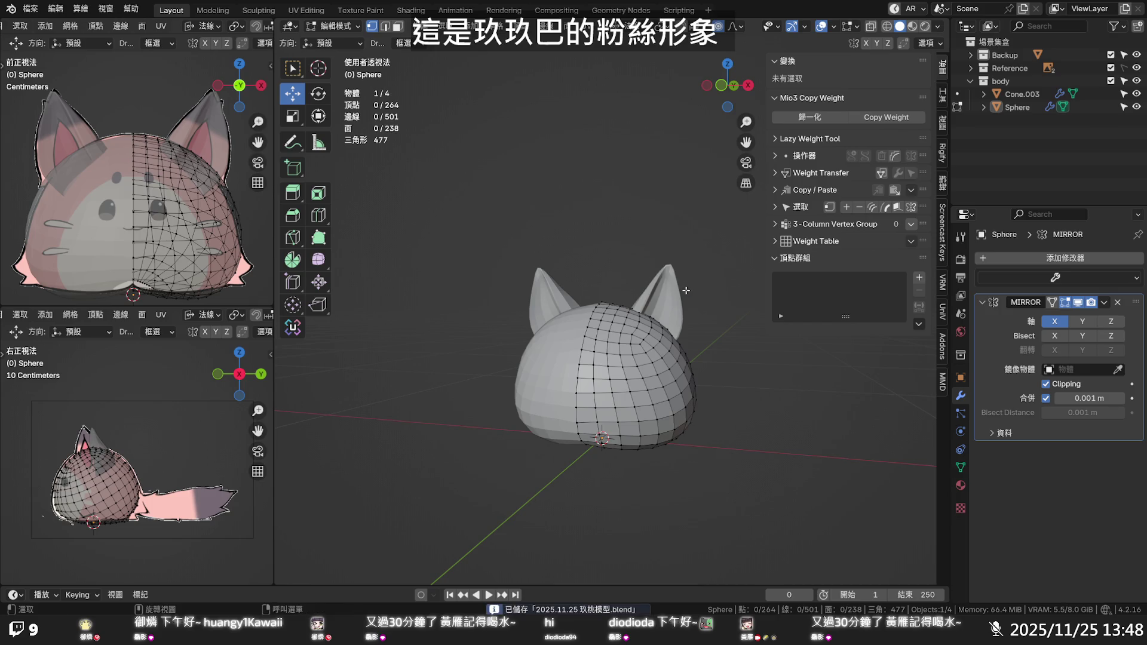
Apply Set Flow to a grown selection around a cheek vertex of the head
{"action": "mouse_move", "coordinate": [703, 369]}
{"action": "middle_mouse_down"}
{"action": "mouse_move", "coordinate": [658, 379]}
{"action": "mouse_move", "coordinate": [670, 377]}
{"action": "middle_mouse_up"}
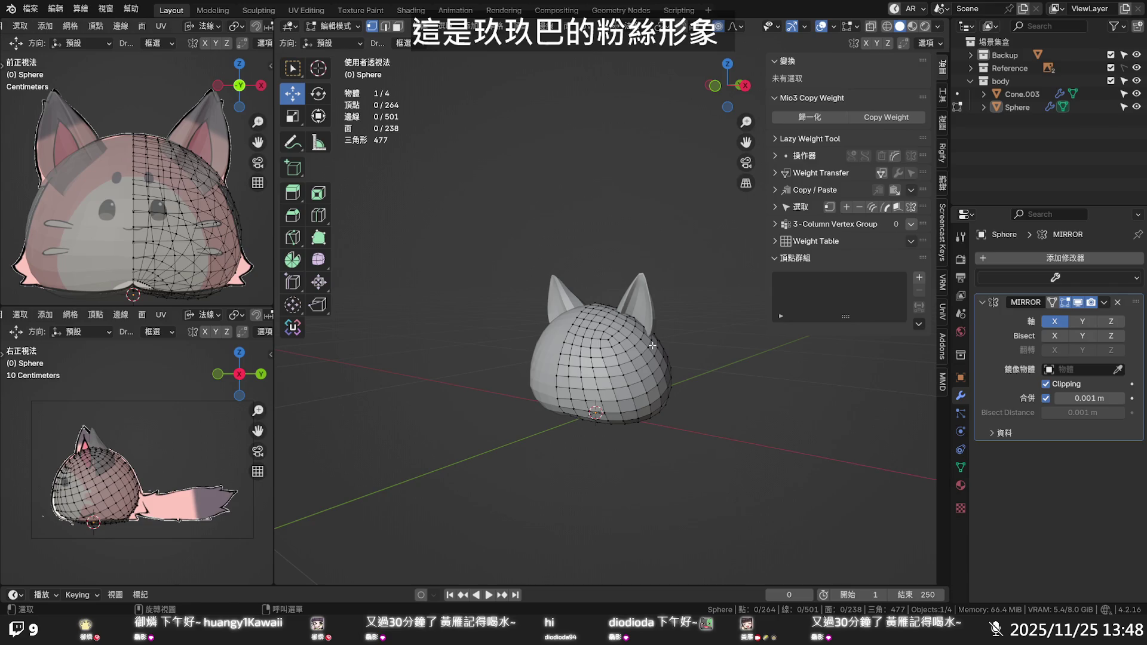
{"action": "mouse_move", "coordinate": [643, 326]}
{"action": "middle_mouse_down"}
{"action": "mouse_move", "coordinate": [634, 296]}
{"action": "mouse_move", "coordinate": [590, 326]}
{"action": "middle_mouse_up"}
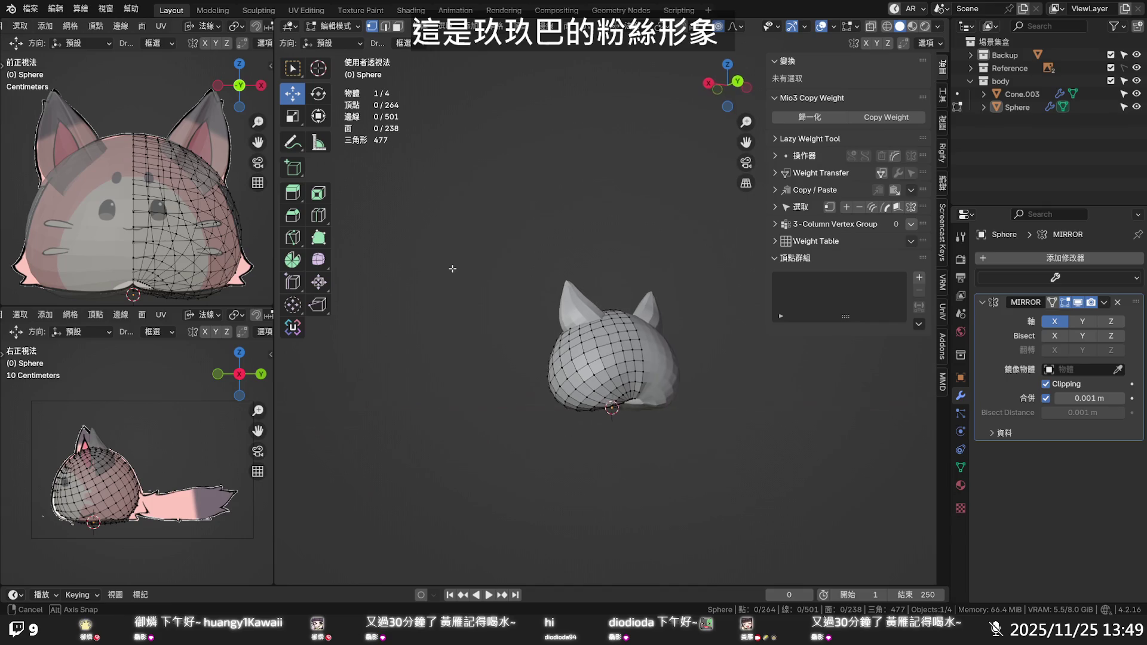
{"action": "scroll", "coordinate": [590, 326], "scroll_direction": "up", "scroll_amount": 2}
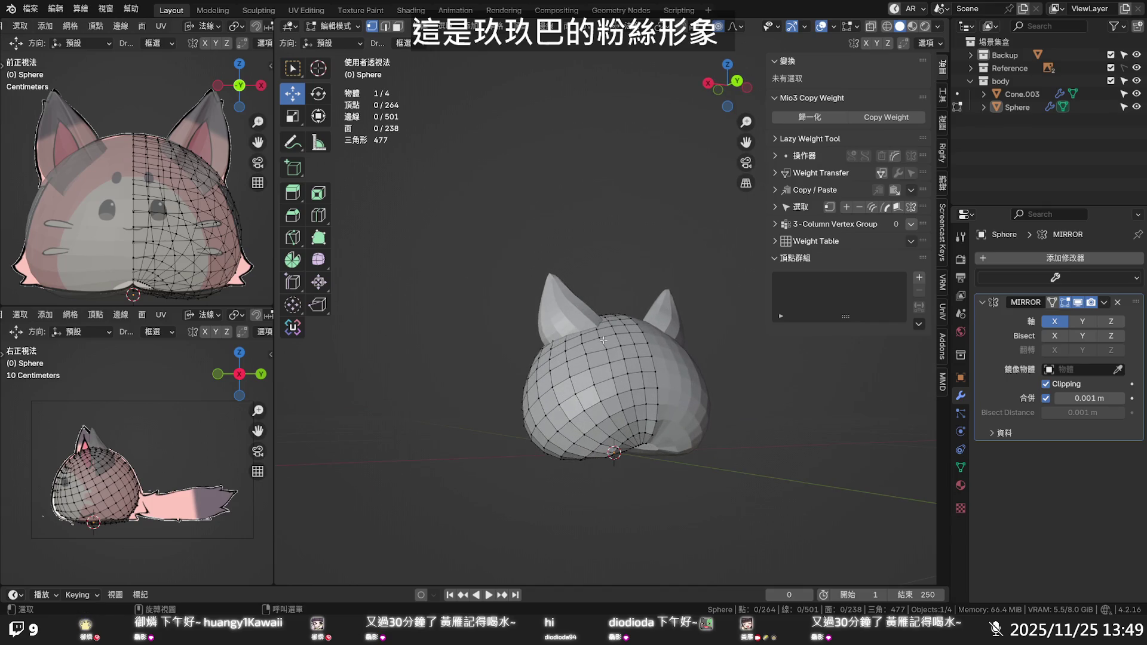
{"action": "middle_click_drag", "start_coordinate": [604, 340], "coordinate": [601, 367]}
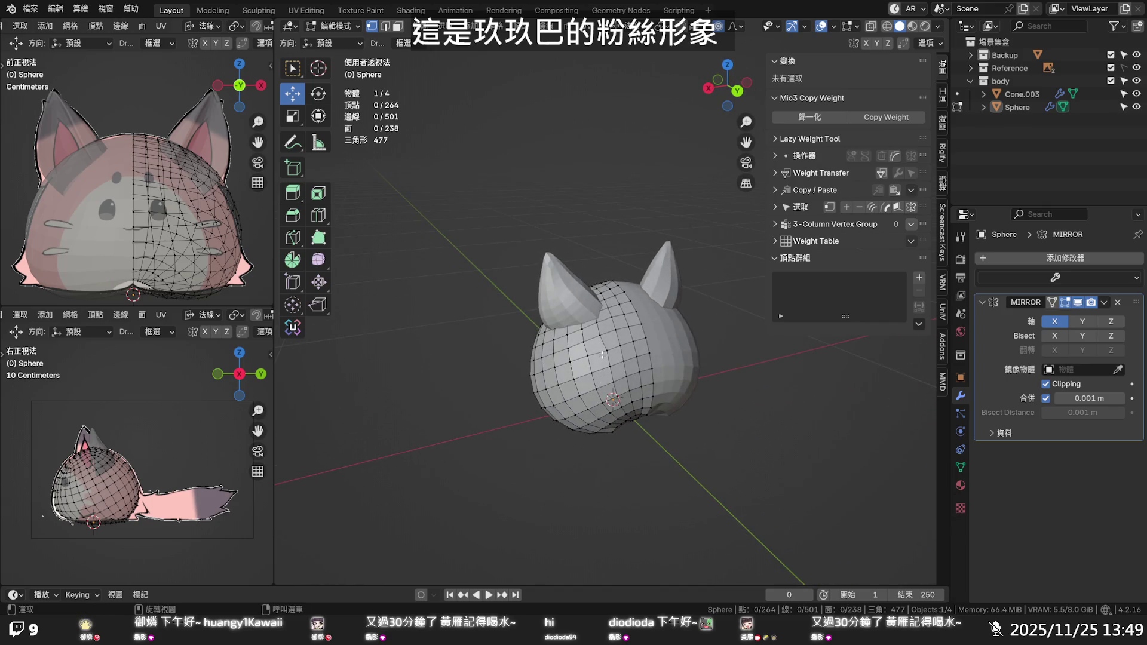
{"action": "left_click", "coordinate": [608, 351]}
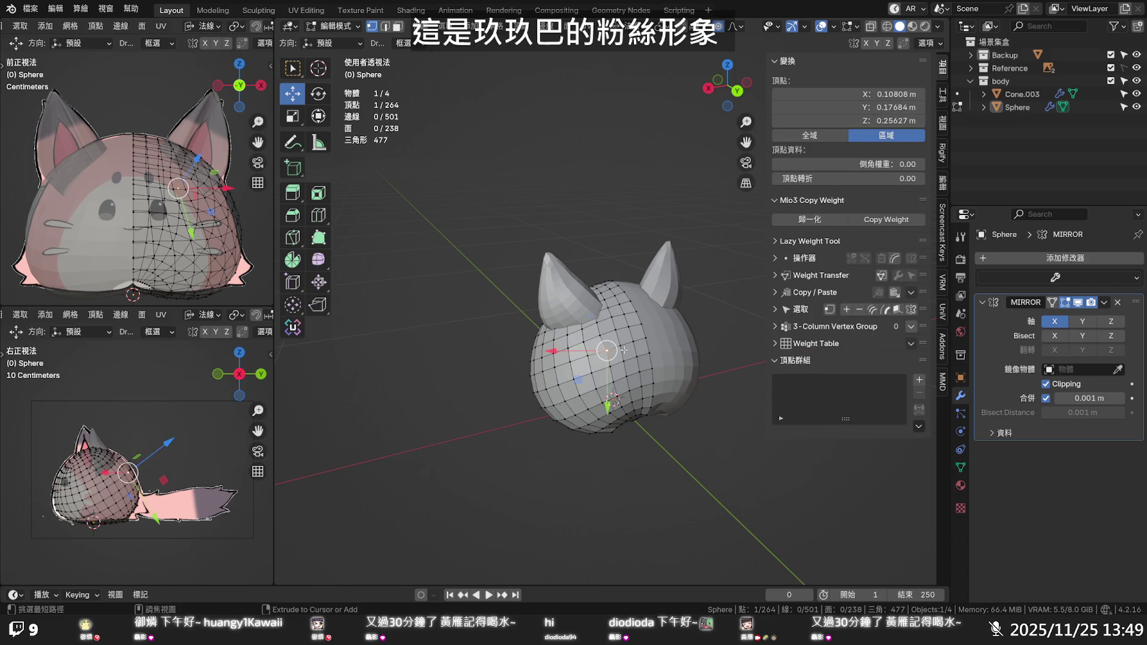
{"action": "key", "text": "ctrl+KP_Add"}
{"action": "key", "text": "ctrl+KP_Add"}
{"action": "key", "text": "q"}
{"action": "left_click", "coordinate": [628, 351]}
{"action": "key", "text": "alt+a"}
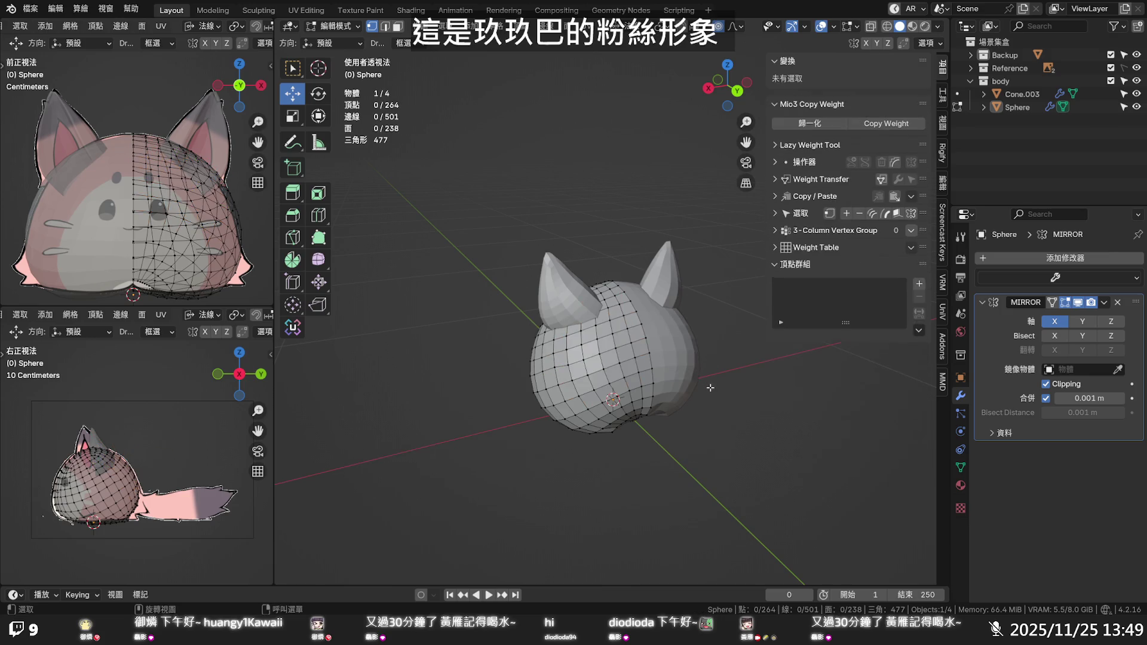
{"action": "mouse_move", "coordinate": [702, 375]}
{"action": "middle_mouse_down"}
{"action": "mouse_move", "coordinate": [698, 415]}
{"action": "mouse_move", "coordinate": [730, 266]}
{"action": "mouse_move", "coordinate": [715, 211]}
{"action": "mouse_move", "coordinate": [687, 251]}
{"action": "middle_mouse_up"}
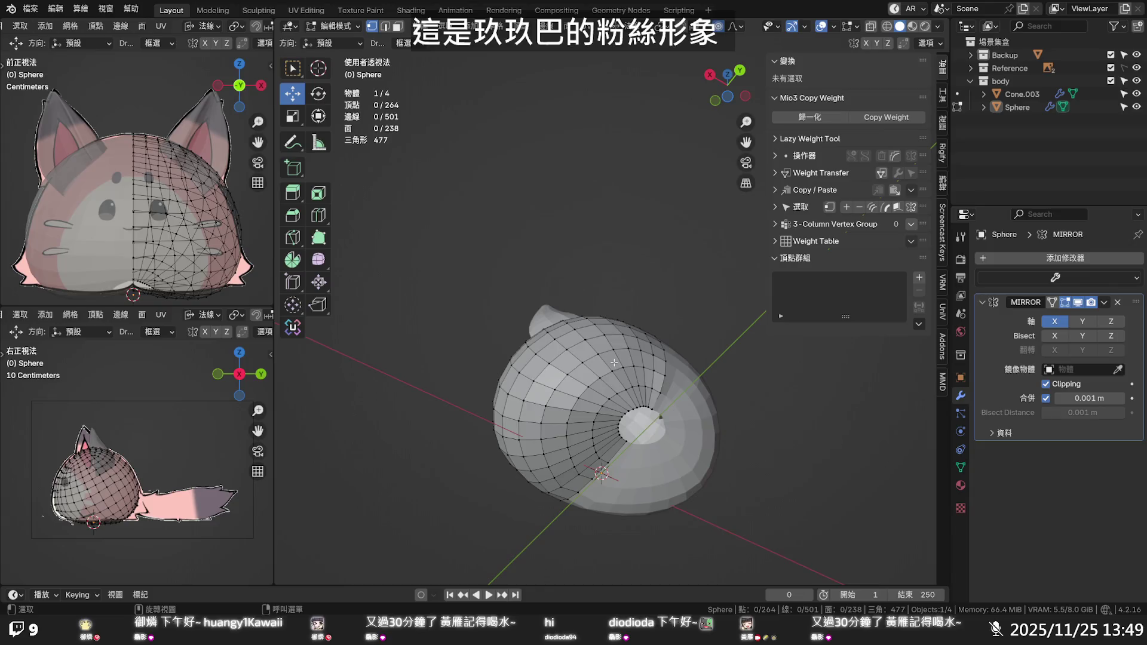
{"action": "left_click", "coordinate": [612, 371]}
{"action": "left_click_drag", "start_coordinate": [634, 356], "coordinate": [614, 357]}
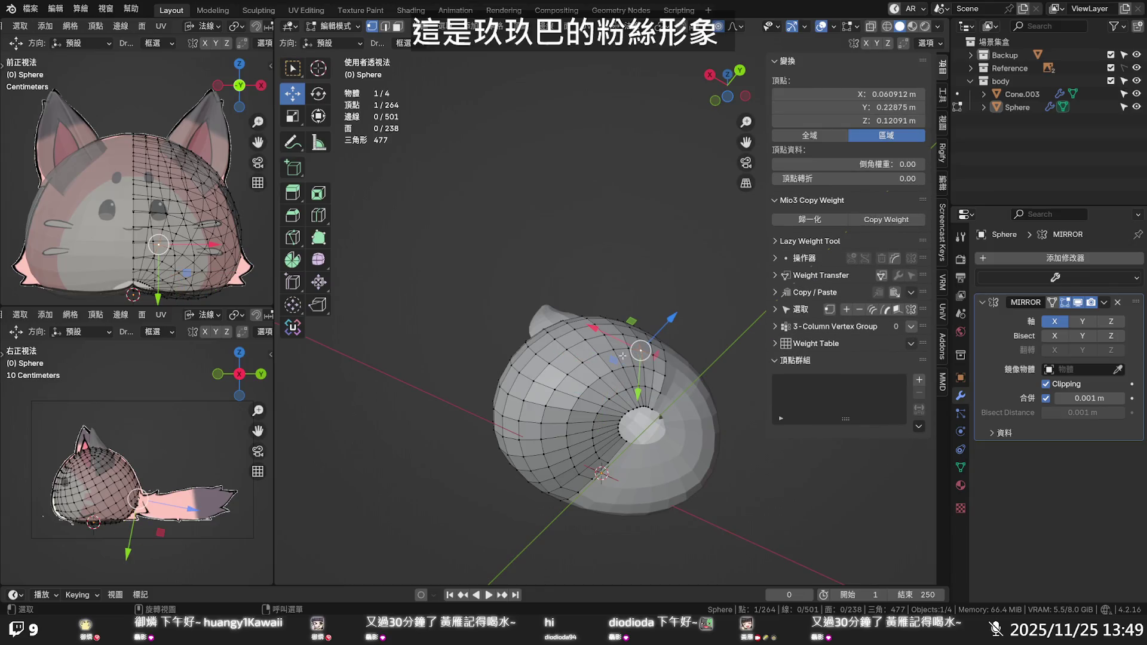
{"action": "key", "text": "ctrl+KP_Add"}
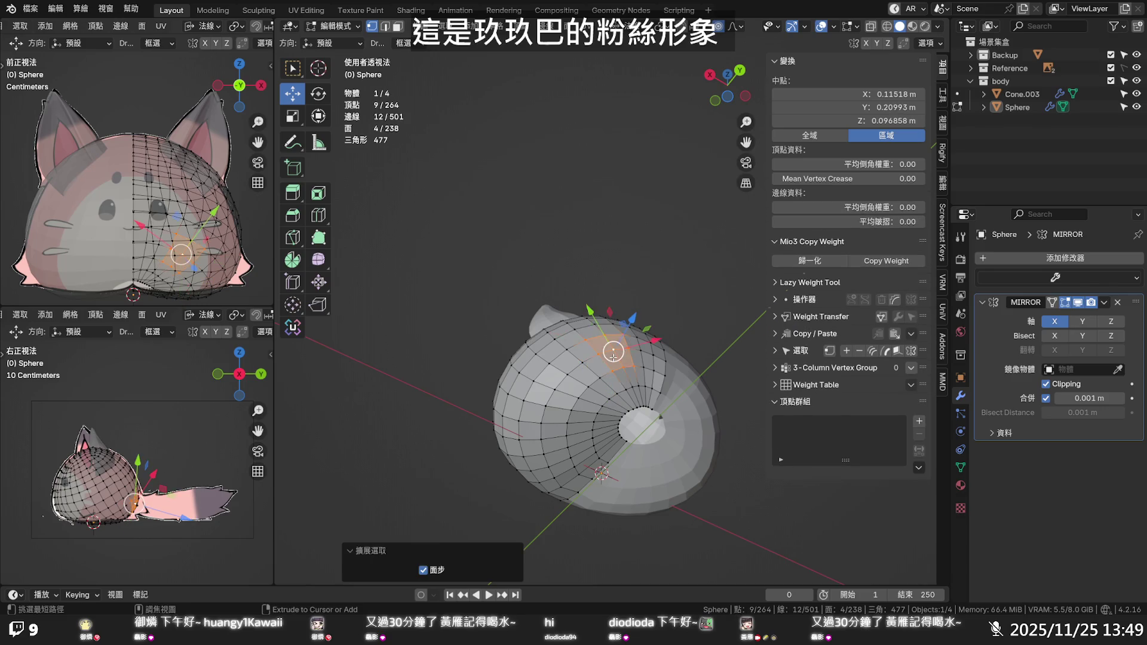
{"action": "key", "text": "ctrl+KP_Add"}
{"action": "key", "text": "q"}
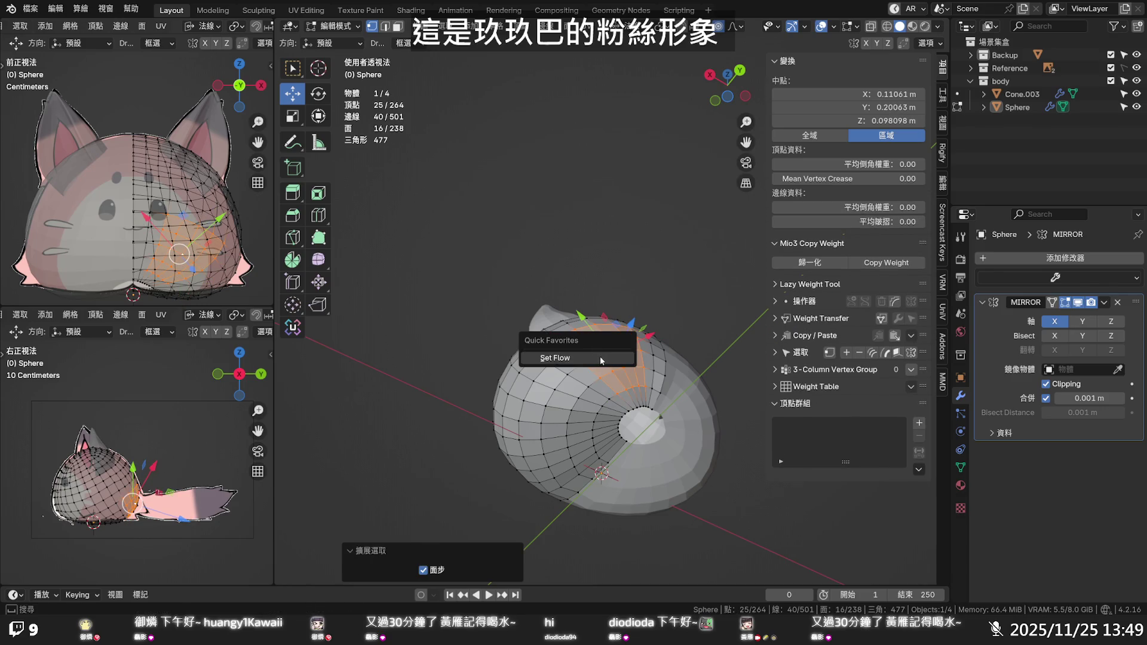
{"action": "left_click", "coordinate": [600, 356]}
{"action": "left_click", "coordinate": [668, 280]}
{"action": "mouse_move", "coordinate": [661, 283]}
{"action": "middle_mouse_down"}
{"action": "mouse_move", "coordinate": [672, 316]}
{"action": "mouse_move", "coordinate": [750, 344]}
{"action": "mouse_move", "coordinate": [799, 405]}
{"action": "mouse_move", "coordinate": [781, 328]}
{"action": "middle_mouse_up"}
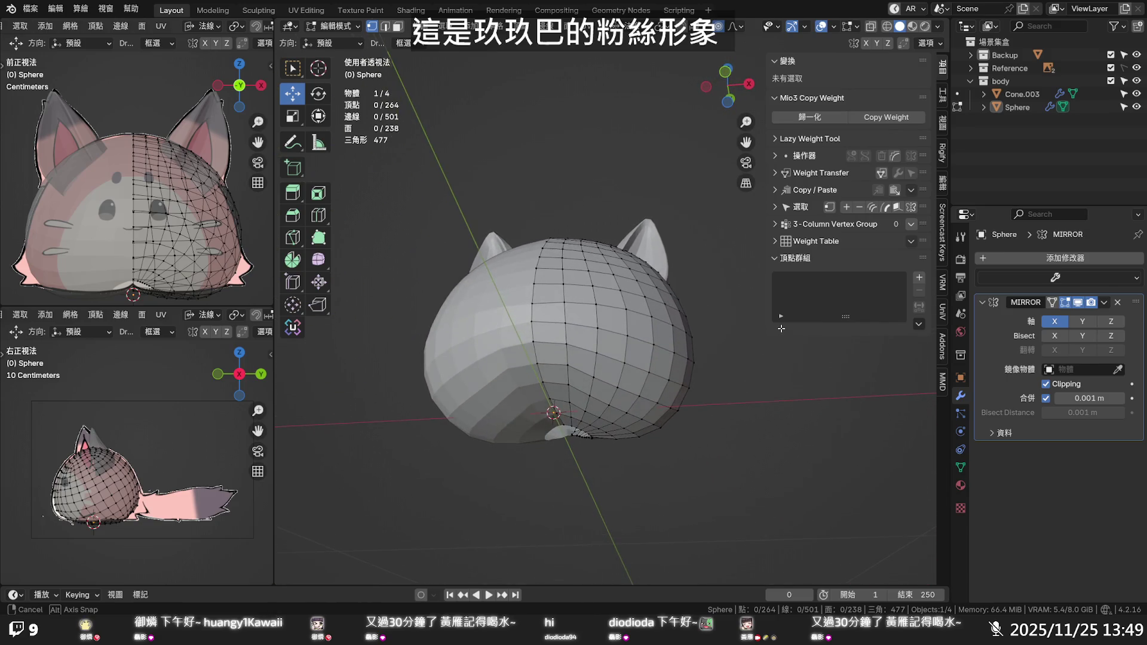
{"action": "middle_click_drag", "start_coordinate": [782, 328], "coordinate": [739, 283]}
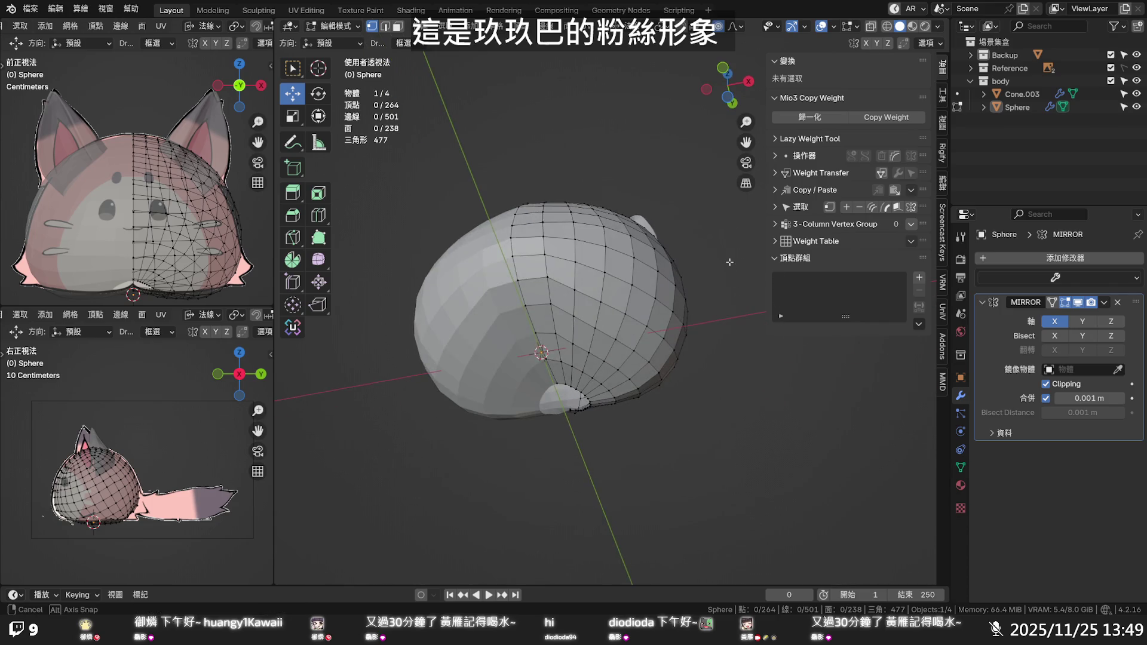
{"action": "middle_click_drag", "start_coordinate": [744, 328], "coordinate": [746, 457]}
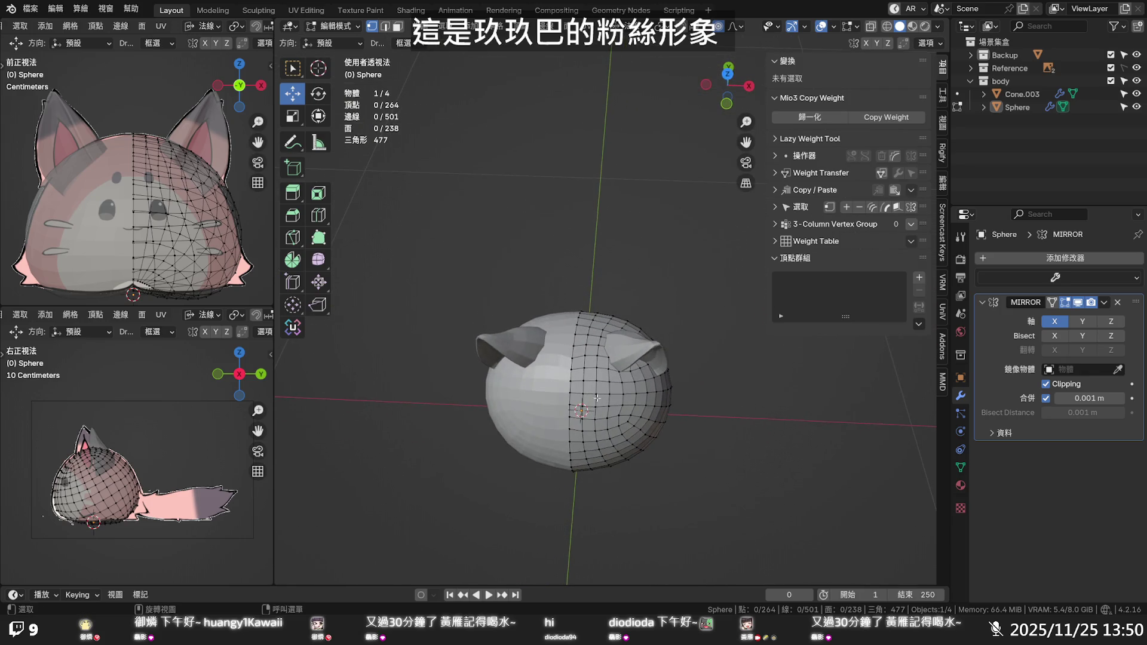
{"action": "middle_click_drag", "start_coordinate": [589, 388], "coordinate": [580, 336]}
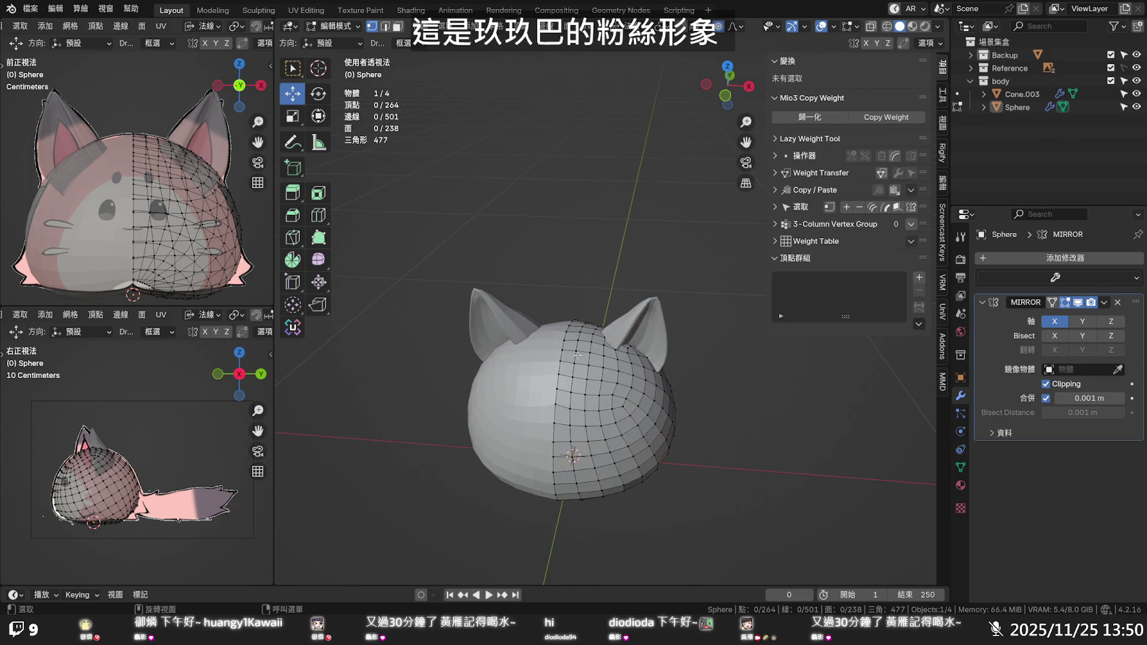
Bevel the head's vertical centre loop into two loops
{"action": "left_click", "coordinate": [577, 355], "text": "alt"}
{"action": "key", "text": "ctrl+b"}
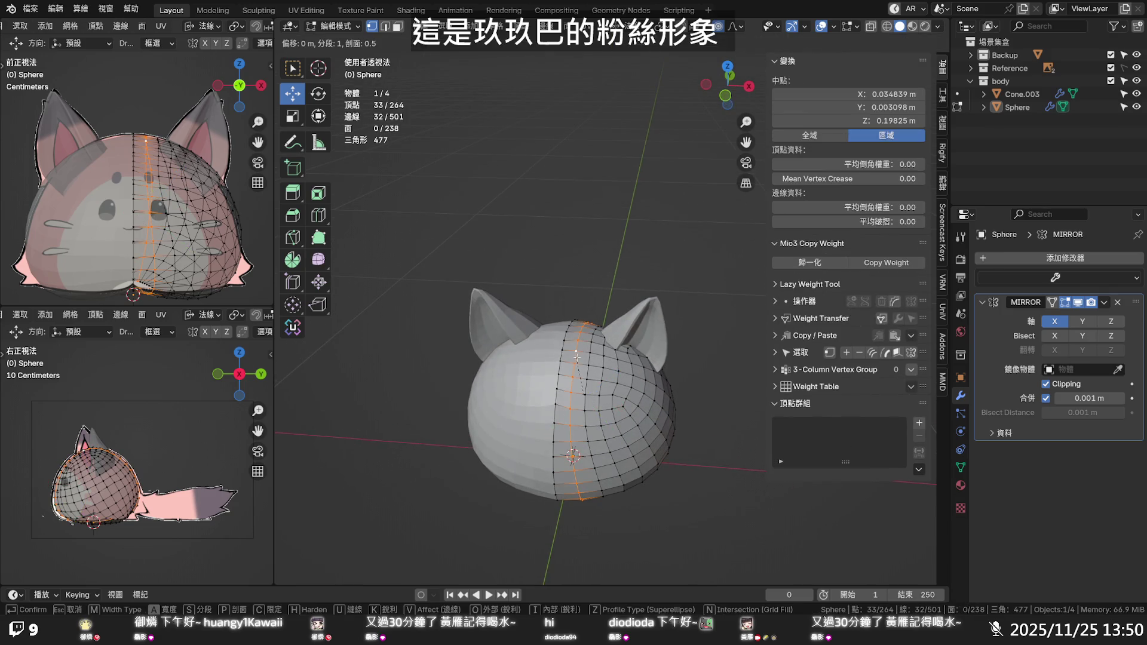
{"action": "right_click", "coordinate": [616, 402]}
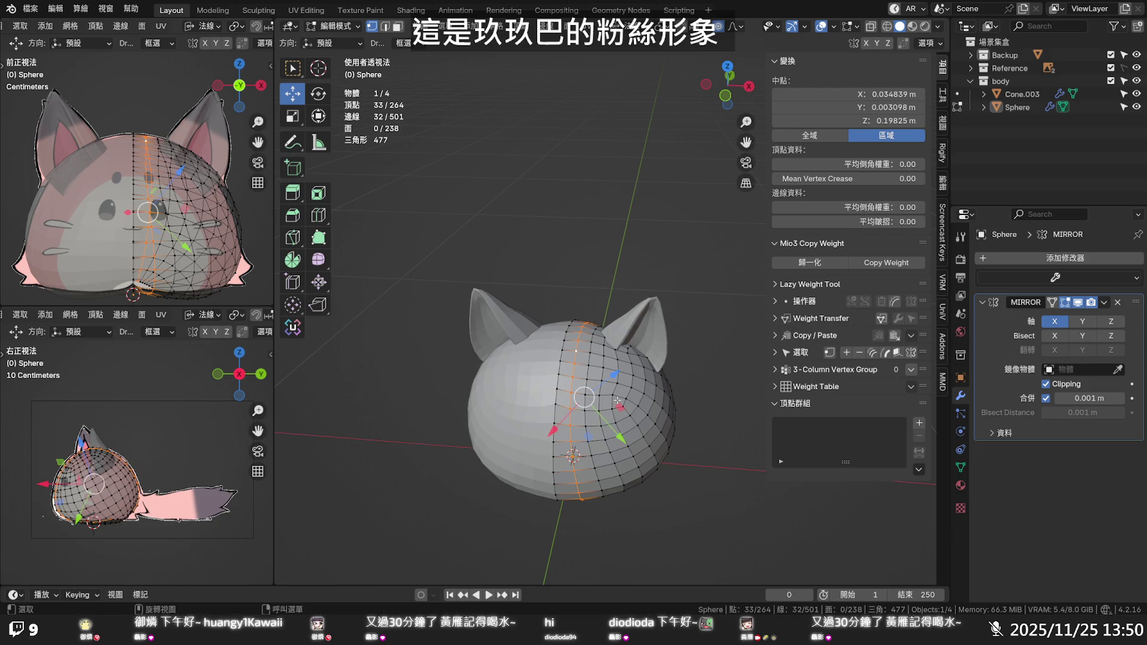
{"action": "key", "text": "ctrl+v"}
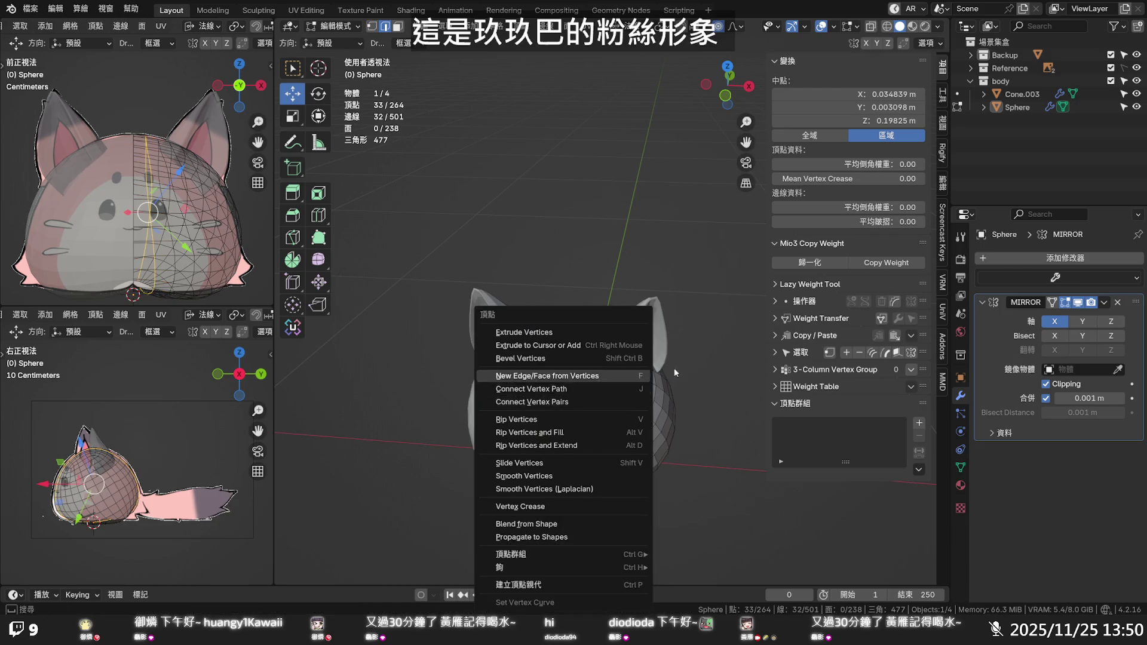
{"action": "key", "text": "ctrl+b"}
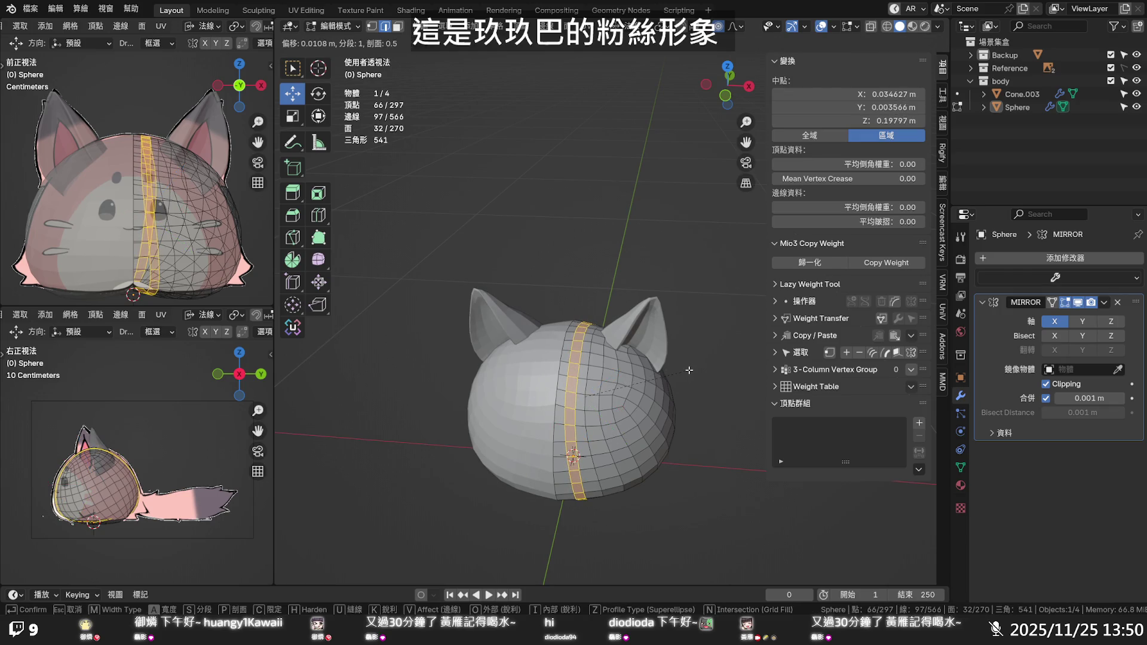
{"action": "left_click", "coordinate": [689, 371]}
Apply Set Flow to both new vertical loops and inspect the result
{"action": "left_click", "coordinate": [585, 386]}
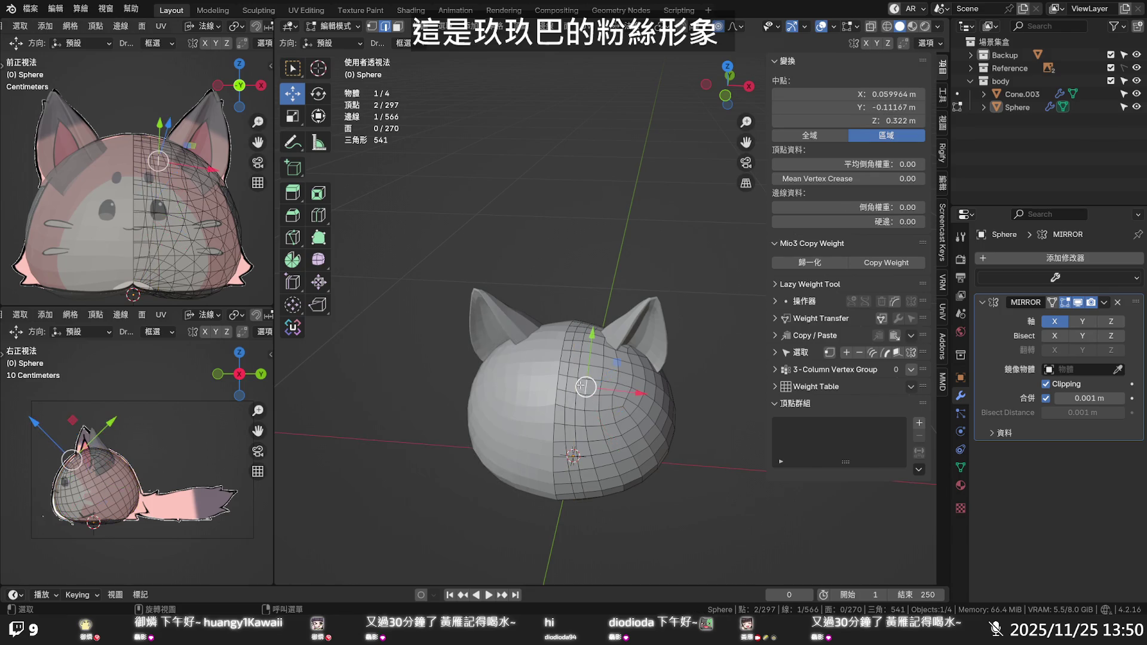
{"action": "left_click", "coordinate": [585, 387], "text": "alt"}
{"action": "left_click", "coordinate": [565, 385], "text": "alt+shift"}
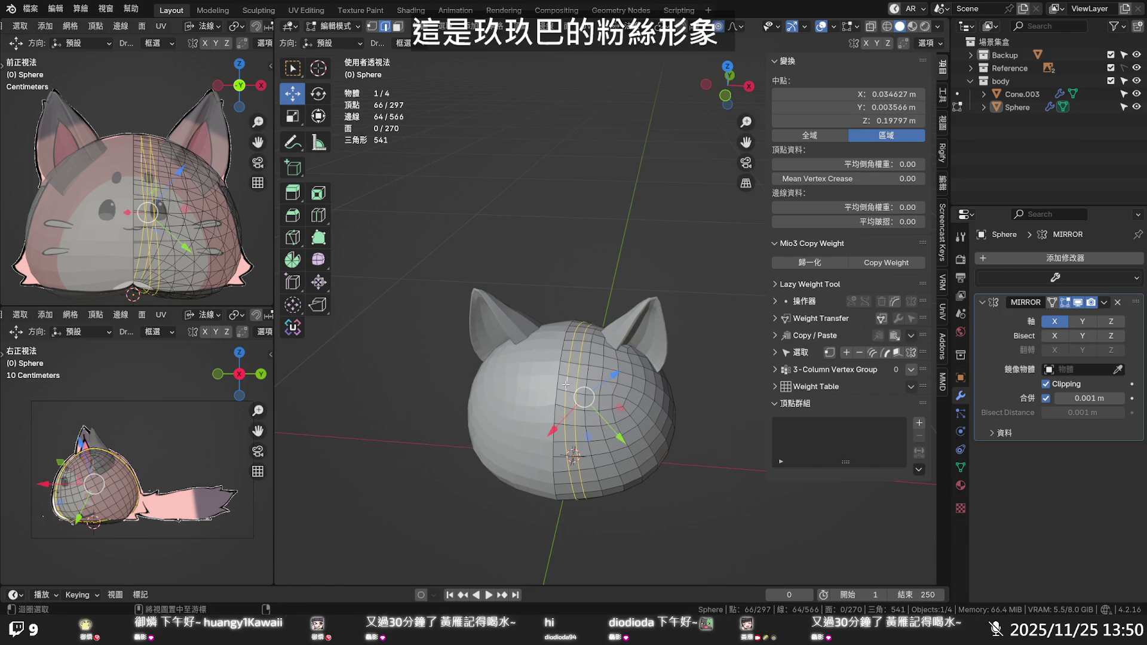
{"action": "key", "text": "q"}
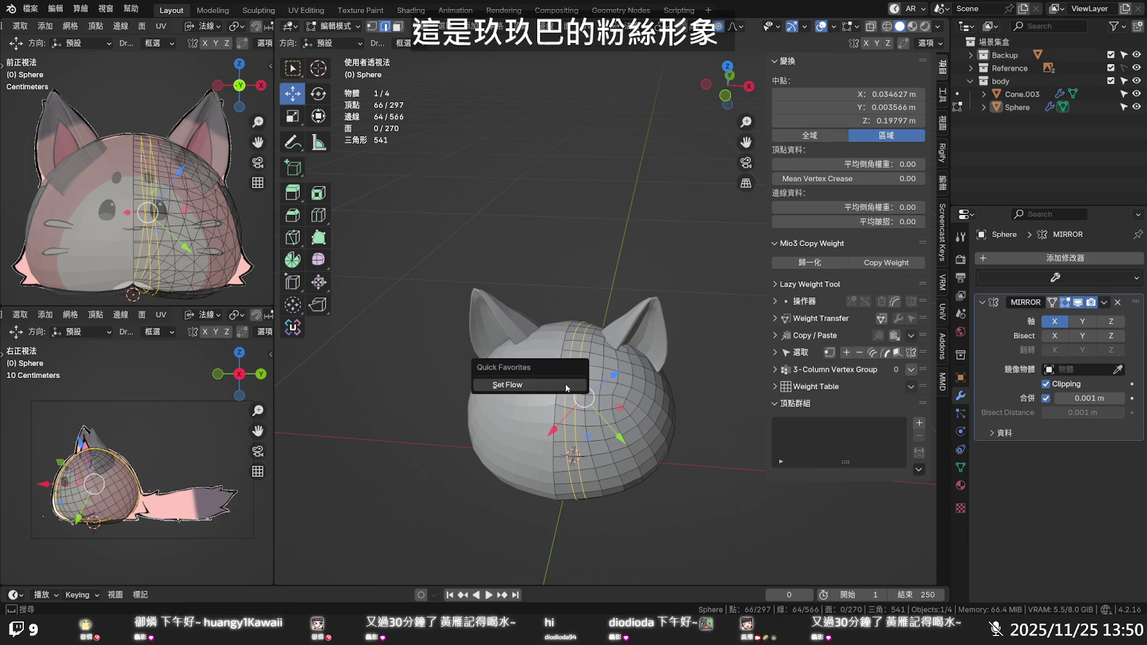
{"action": "left_click", "coordinate": [566, 385]}
{"action": "left_click", "coordinate": [690, 330]}
{"action": "mouse_move", "coordinate": [690, 330]}
{"action": "middle_mouse_down"}
{"action": "mouse_move", "coordinate": [693, 234]}
{"action": "mouse_move", "coordinate": [660, 199]}
{"action": "mouse_move", "coordinate": [495, 213]}
{"action": "middle_mouse_up"}
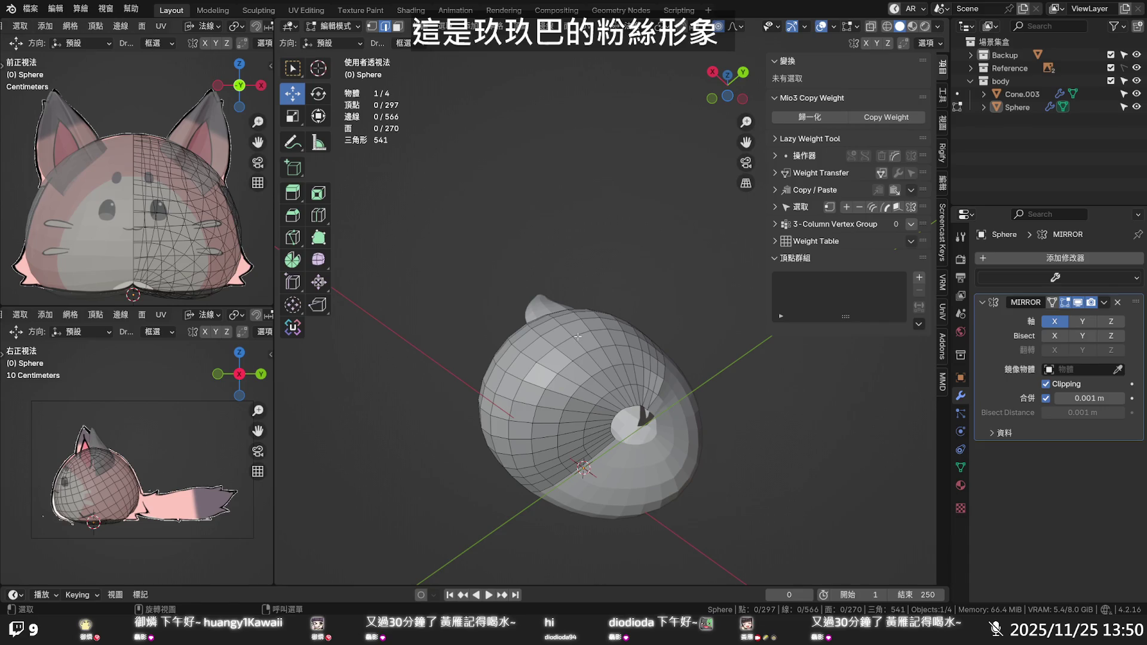
{"action": "mouse_move", "coordinate": [578, 336]}
{"action": "middle_mouse_down"}
{"action": "mouse_move", "coordinate": [769, 370]}
{"action": "mouse_move", "coordinate": [808, 402]}
{"action": "middle_mouse_up"}
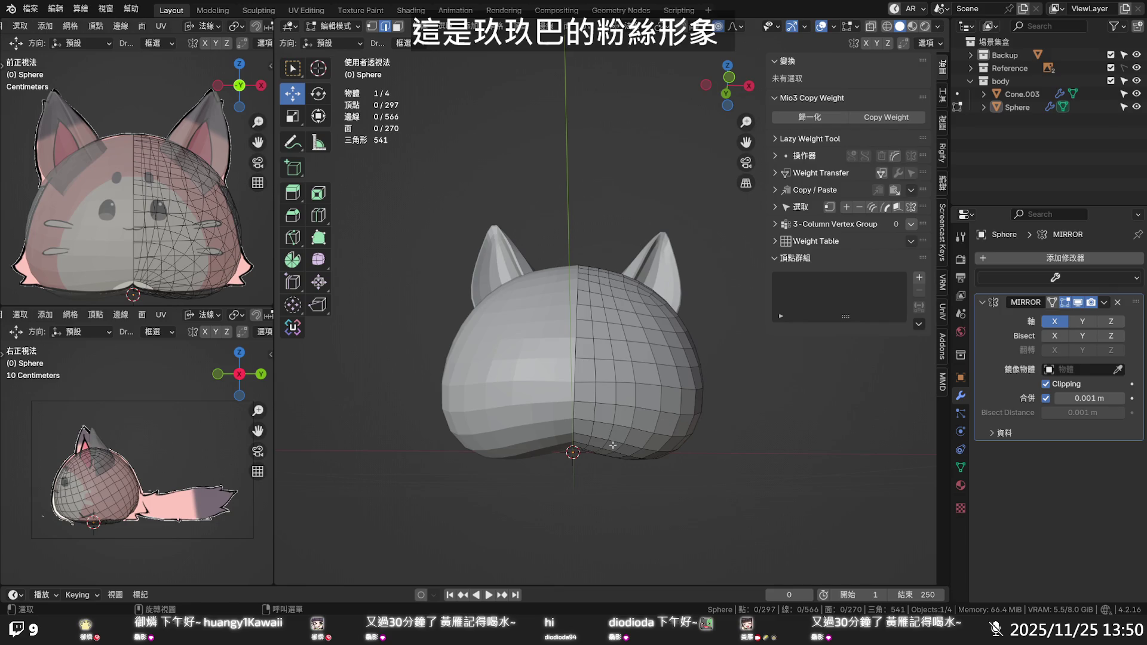
In front ortho view with Global orientation, raise a bottom edge using proportional falloff
{"action": "key", "text": "KP_1"}
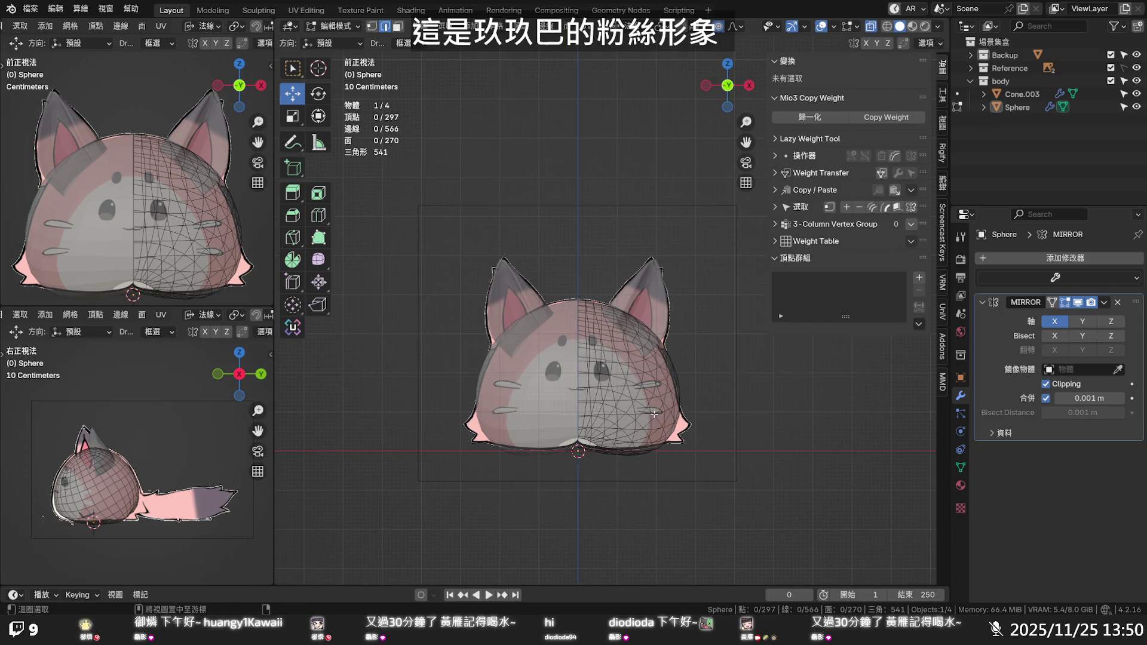
{"action": "key", "text": "alt+z"}
{"action": "mouse_move", "coordinate": [629, 454]}
{"action": "middle_mouse_down"}
{"action": "mouse_move", "coordinate": [597, 412]}
{"action": "mouse_move", "coordinate": [536, 394]}
{"action": "middle_mouse_up"}
{"action": "scroll", "coordinate": [594, 411], "scroll_direction": "up", "scroll_amount": 5}
{"action": "left_click", "coordinate": [511, 394]}
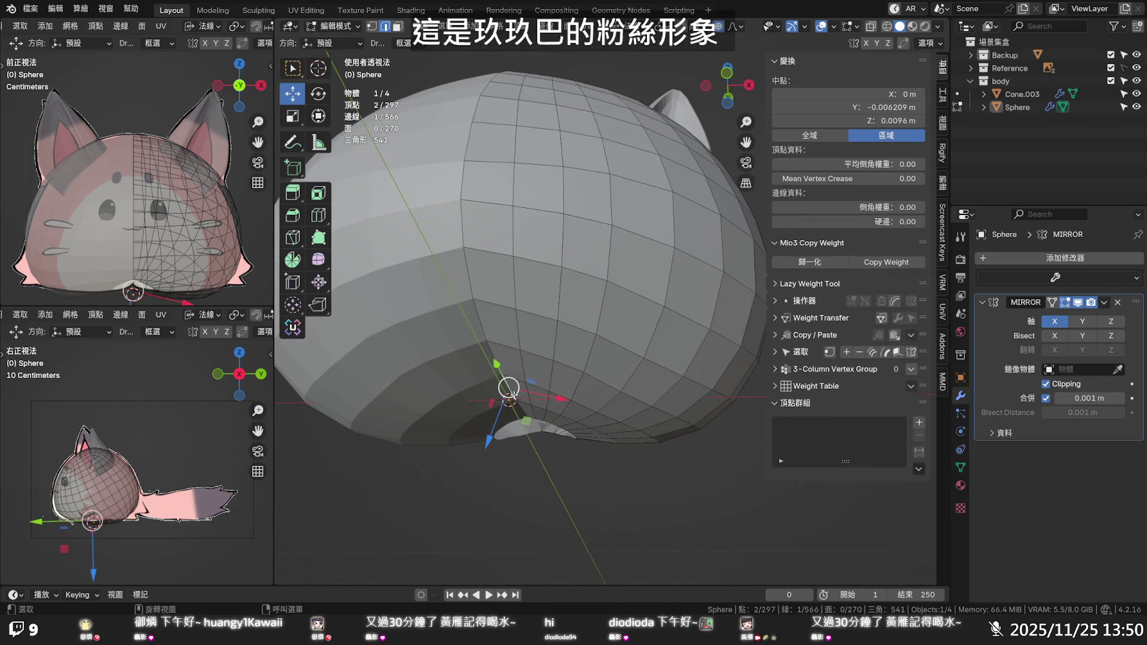
{"action": "key", "text": "KP_1"}
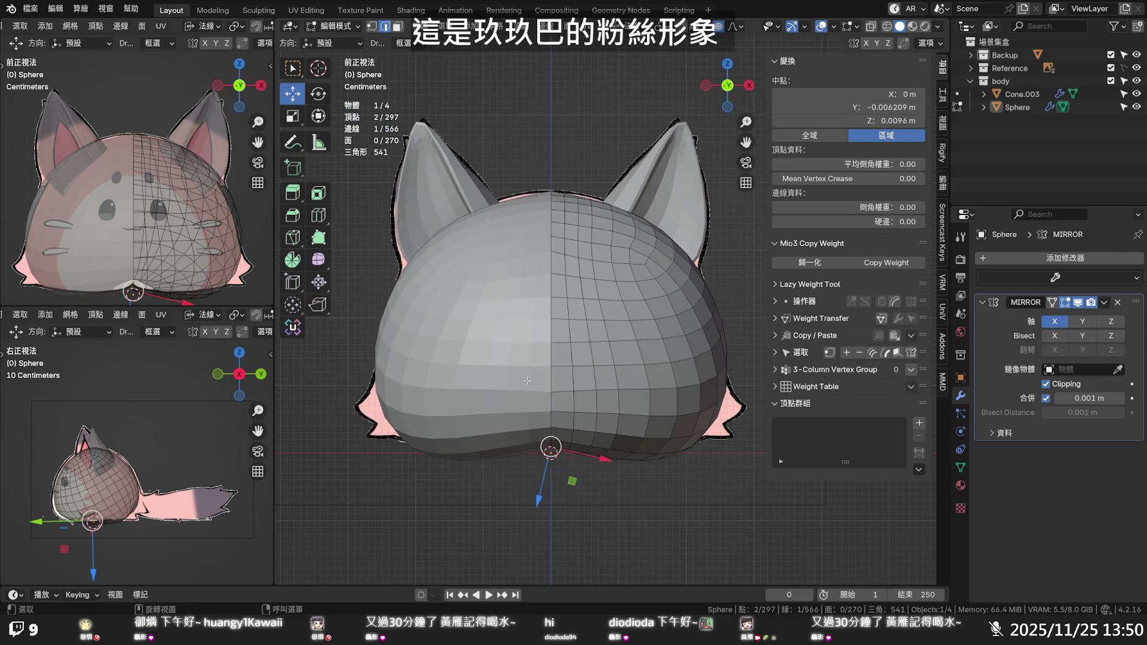
{"action": "left_click", "coordinate": [591, 26]}
{"action": "left_click", "coordinate": [626, 65]}
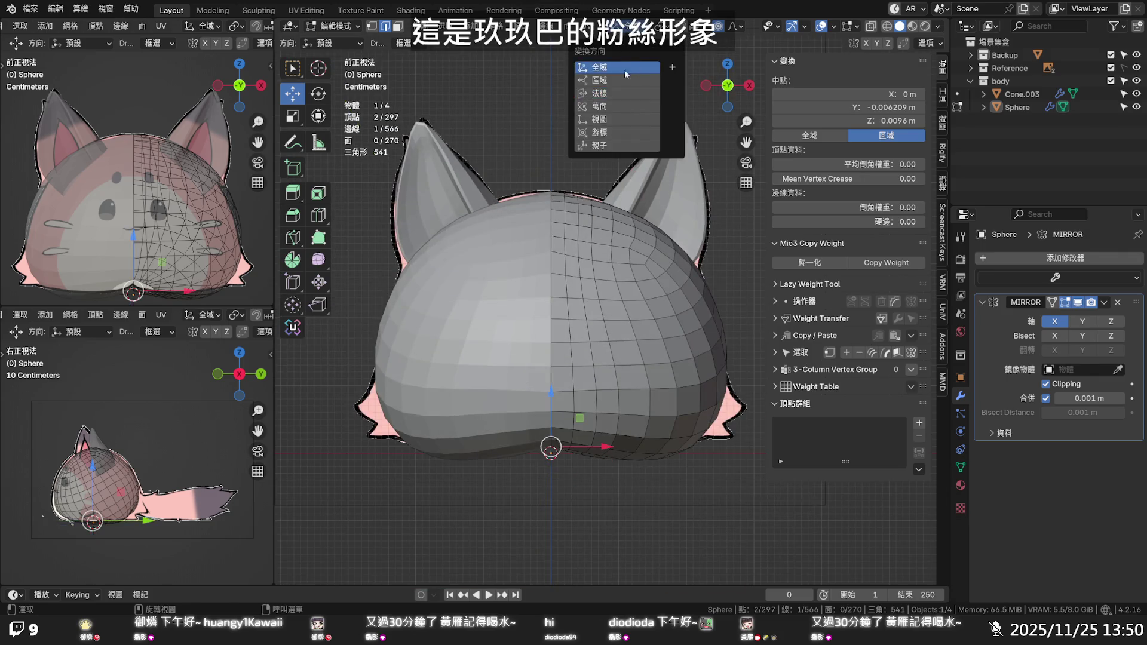
{"action": "mouse_move", "coordinate": [551, 396]}
{"action": "left_mouse_down"}
{"action": "mouse_move", "coordinate": [551, 375]}
{"action": "mouse_move", "coordinate": [550, 391]}
{"action": "left_mouse_up"}
{"action": "scroll", "coordinate": [551, 384], "scroll_direction": "up", "scroll_amount": 2}
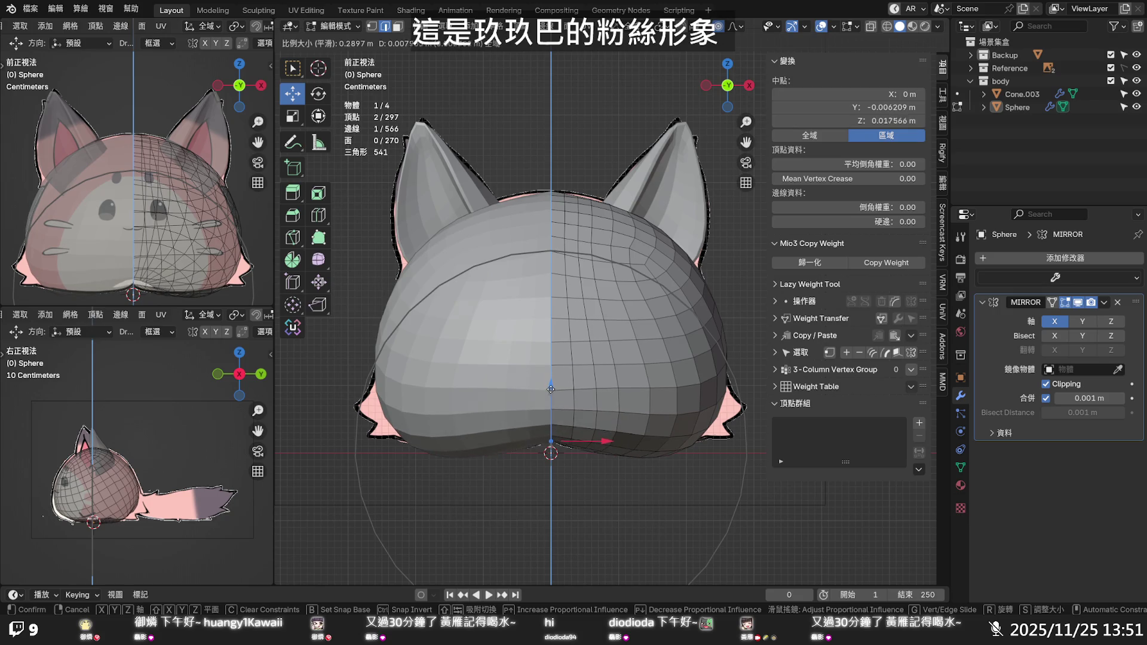
{"action": "left_click", "coordinate": [550, 391]}
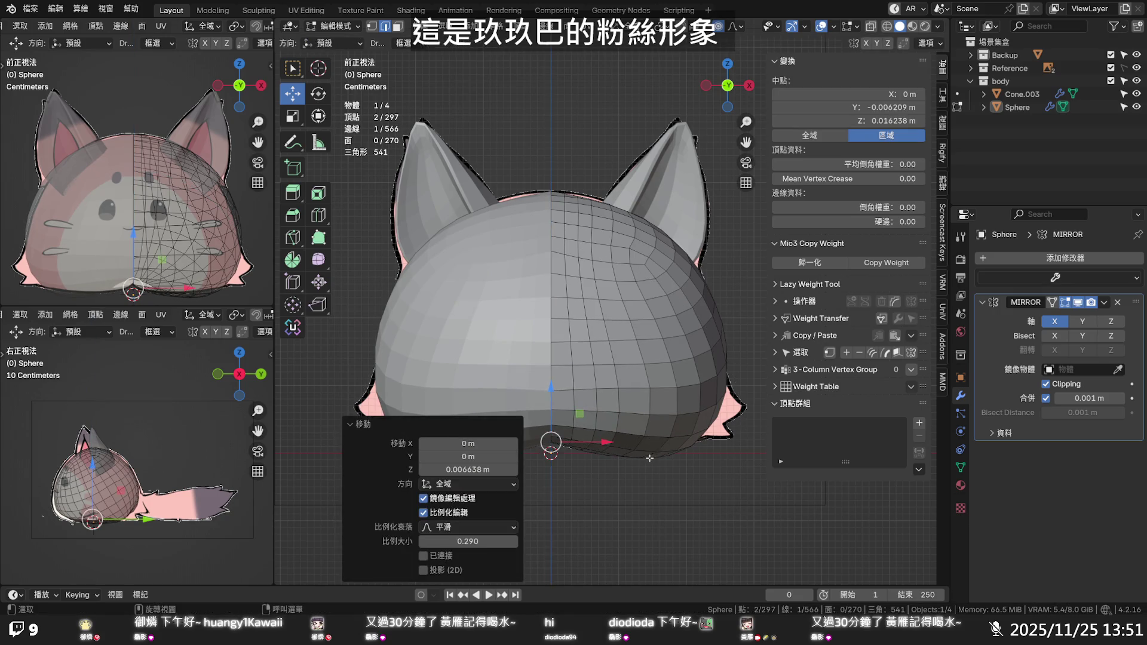
Lift an underside edge 0.012612 m in Z with proportional falloff size 0.198
{"action": "middle_click_drag", "start_coordinate": [651, 456], "coordinate": [641, 377]}
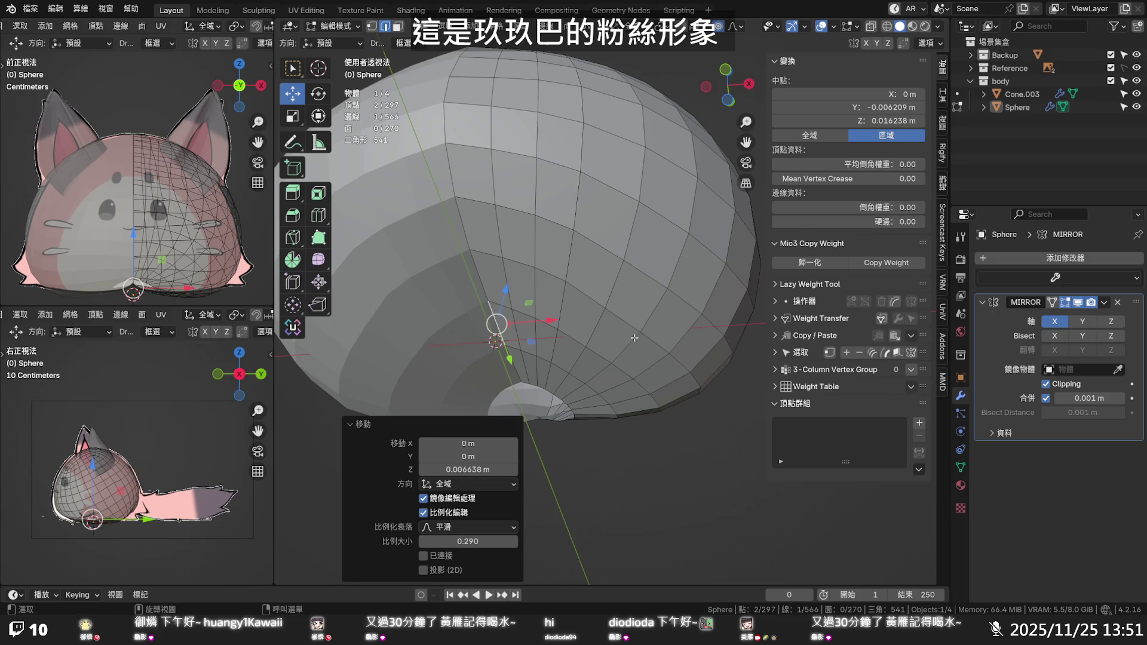
{"action": "left_click", "coordinate": [629, 328]}
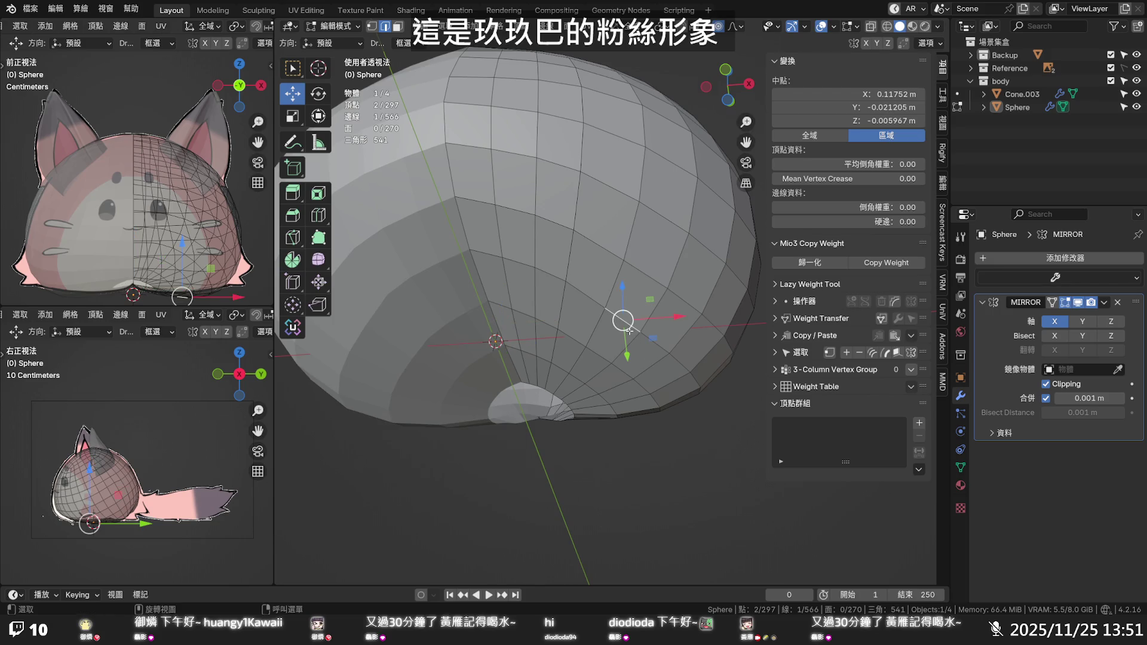
{"action": "middle_click_drag", "start_coordinate": [629, 331], "coordinate": [640, 401]}
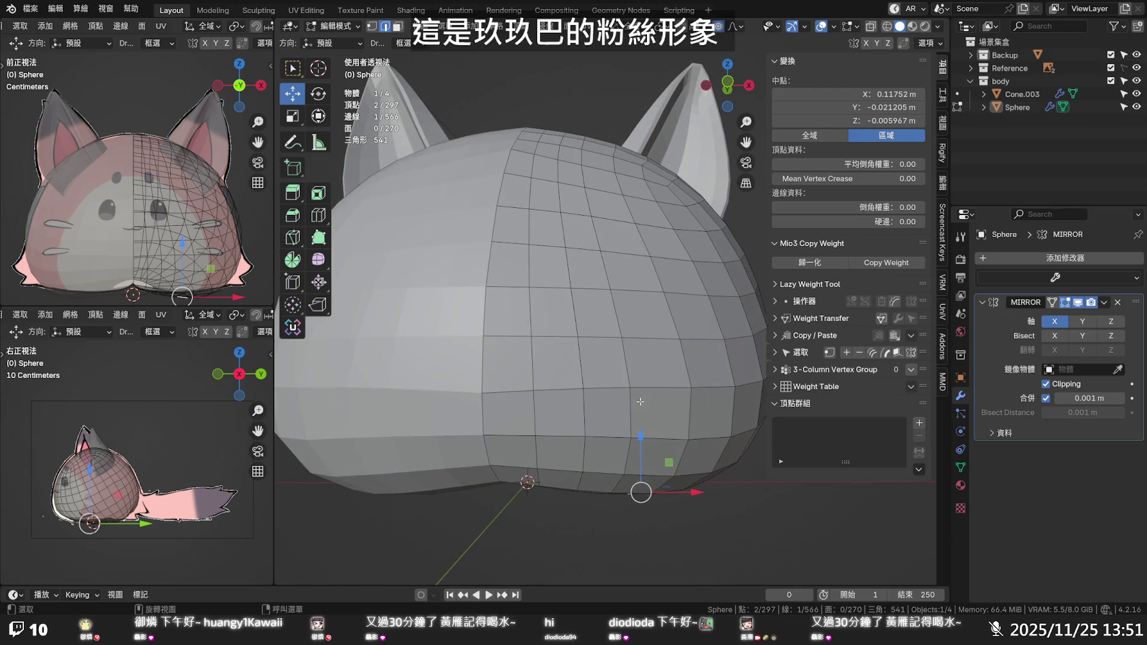
{"action": "key", "text": "KP_1"}
{"action": "key", "text": "alt+z"}
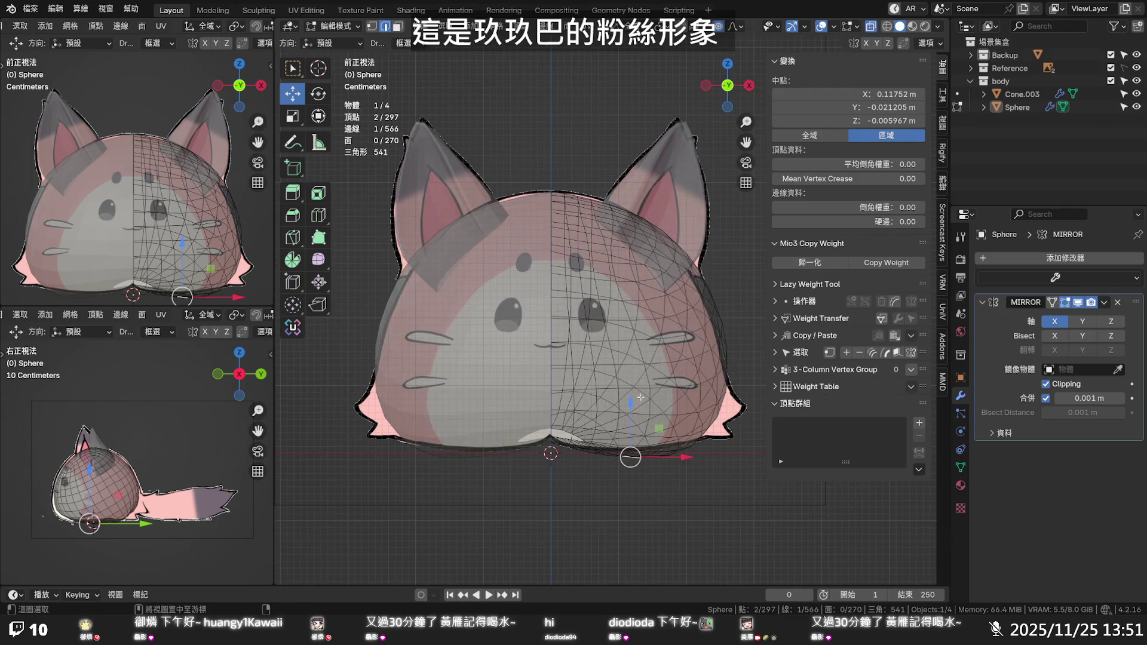
{"action": "key", "text": "g"}
{"action": "key", "text": "z"}
{"action": "scroll", "coordinate": [632, 390], "scroll_direction": "up", "scroll_amount": 4}
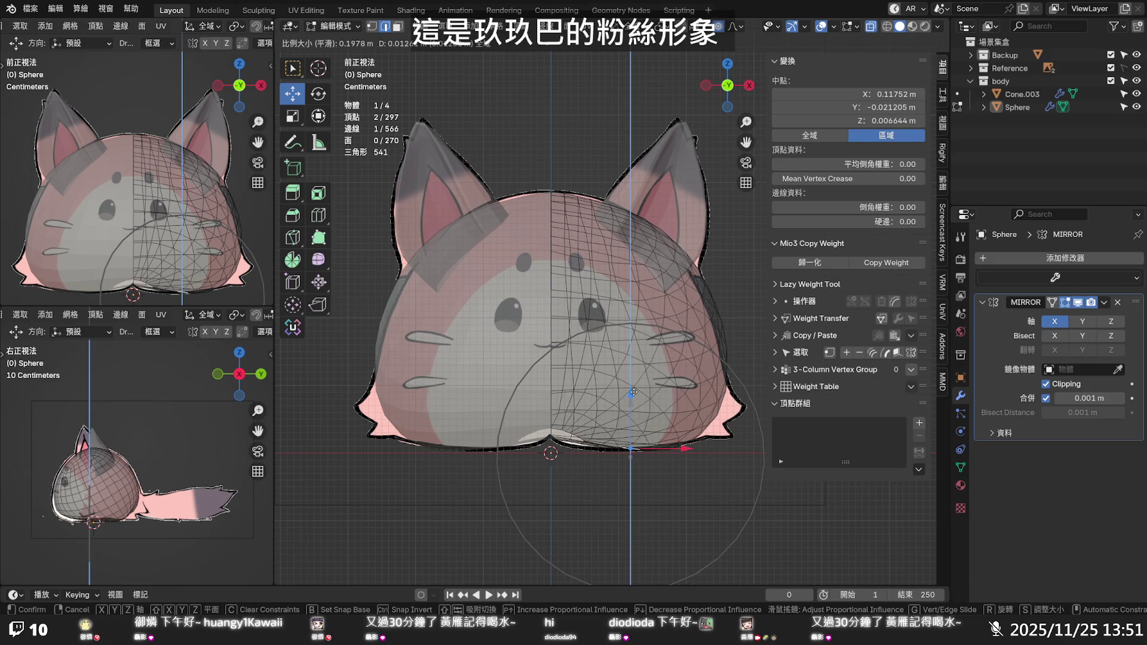
{"action": "left_click", "coordinate": [633, 392]}
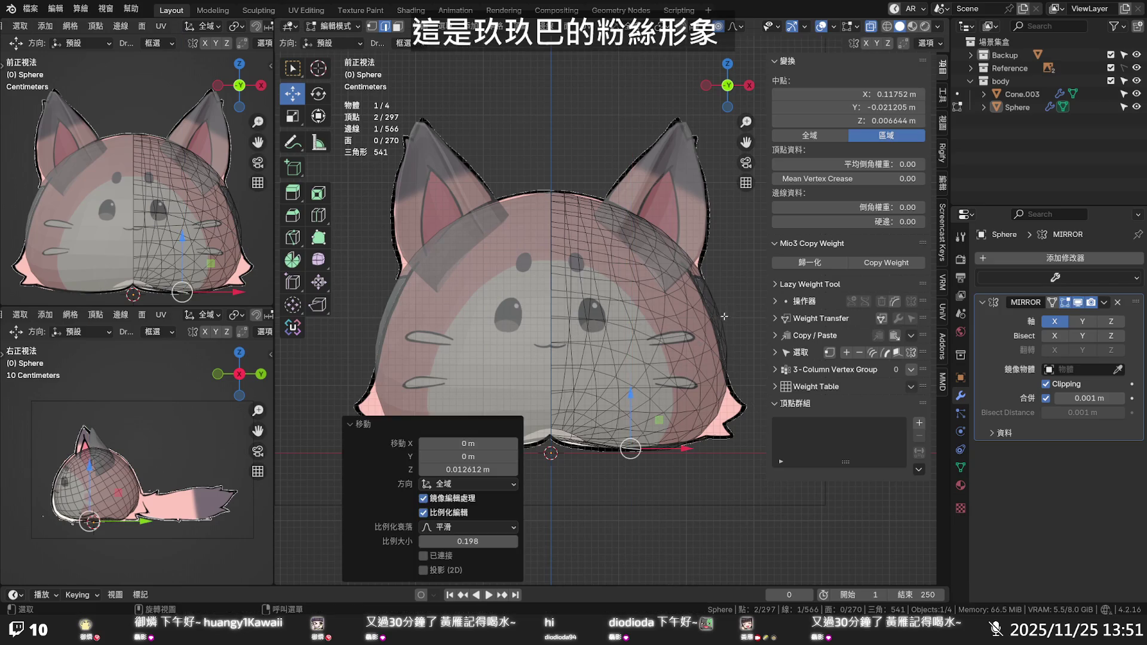
Start moving a side vertex along X with proportional editing
{"action": "left_click", "coordinate": [719, 313]}
{"action": "key", "text": "g"}
{"action": "key", "text": "x"}
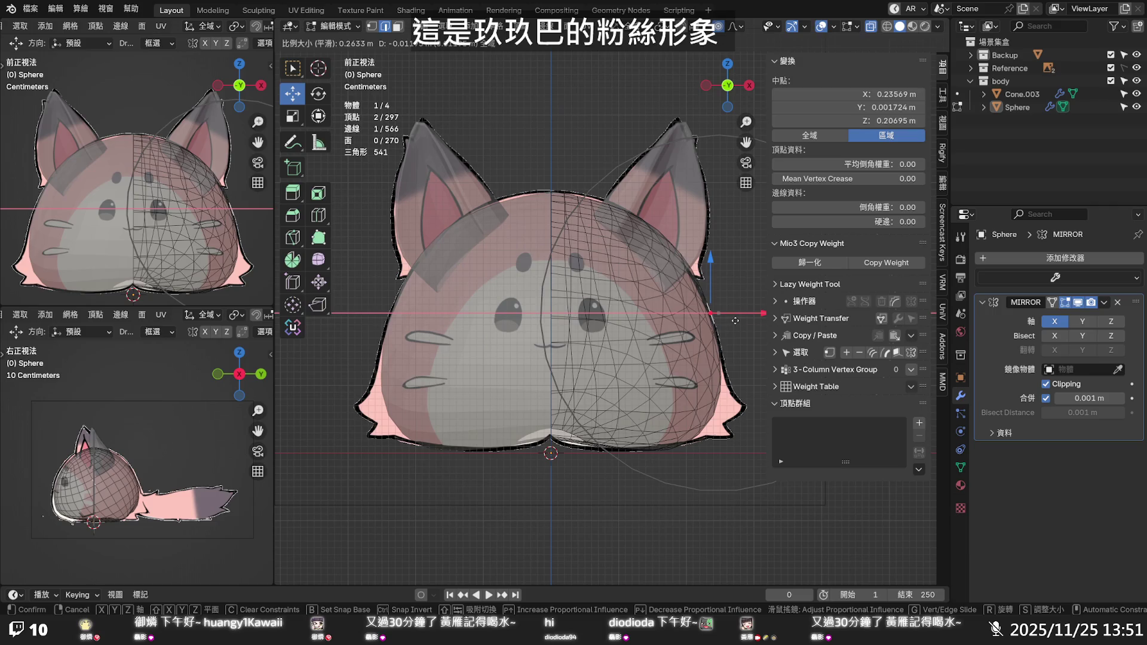
Pull the side edge 0.011948 m inward along X (falloff 0.263) and save the file
{"action": "left_click", "coordinate": [735, 321]}
{"action": "key", "text": "alt+z"}
{"action": "middle_click_drag", "start_coordinate": [735, 321], "coordinate": [599, 313]}
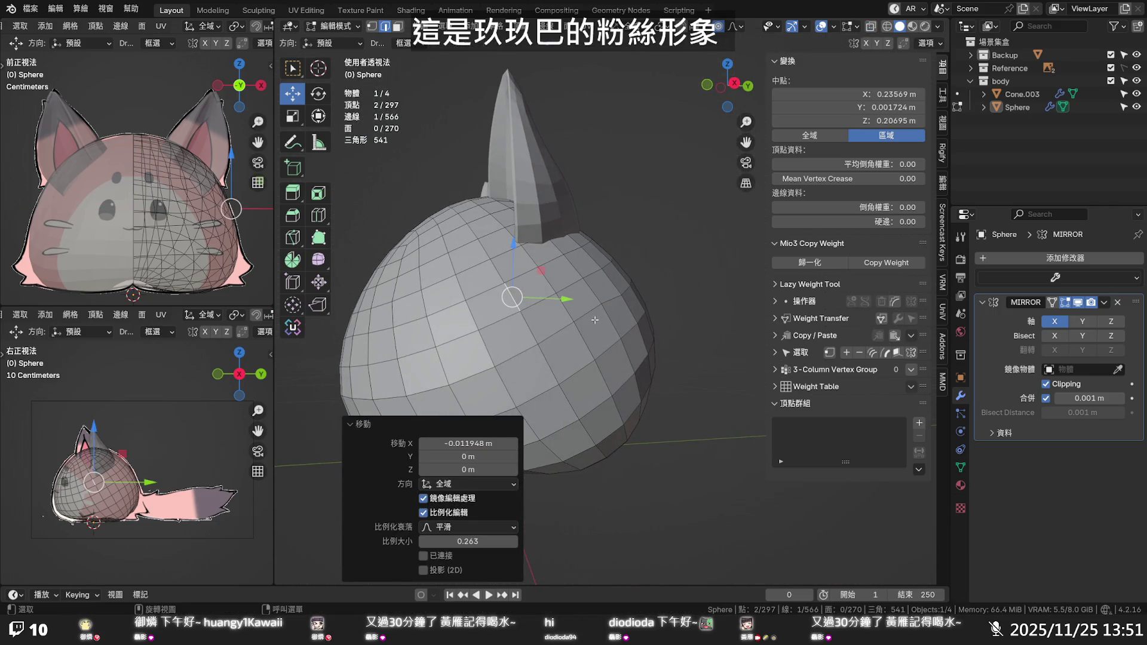
{"action": "scroll", "coordinate": [595, 319], "scroll_direction": "down", "scroll_amount": 2}
{"action": "scroll", "coordinate": [590, 326], "scroll_direction": "down", "scroll_amount": 1}
{"action": "mouse_move", "coordinate": [586, 333]}
{"action": "middle_mouse_down"}
{"action": "mouse_move", "coordinate": [663, 345]}
{"action": "mouse_move", "coordinate": [684, 308]}
{"action": "mouse_move", "coordinate": [633, 314]}
{"action": "mouse_move", "coordinate": [604, 345]}
{"action": "middle_mouse_up"}
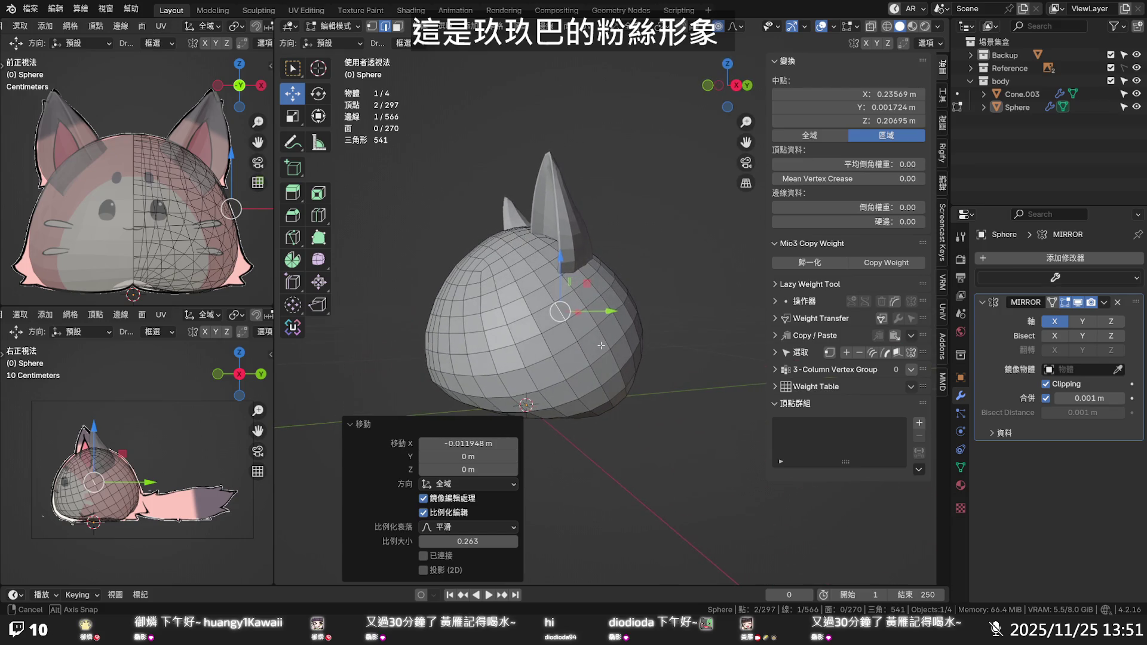
{"action": "mouse_move", "coordinate": [605, 345]}
{"action": "middle_mouse_down"}
{"action": "mouse_move", "coordinate": [662, 346]}
{"action": "mouse_move", "coordinate": [661, 359]}
{"action": "middle_mouse_up"}
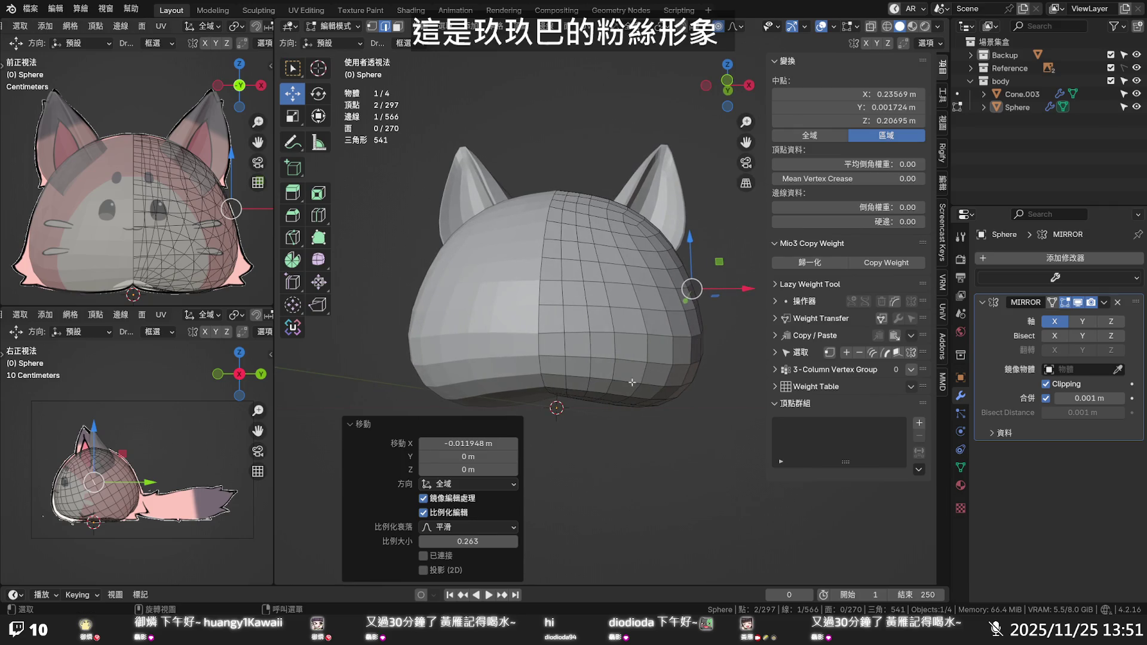
{"action": "key", "text": "ctrl+s"}
{"action": "middle_click_drag", "start_coordinate": [634, 382], "coordinate": [643, 435]}
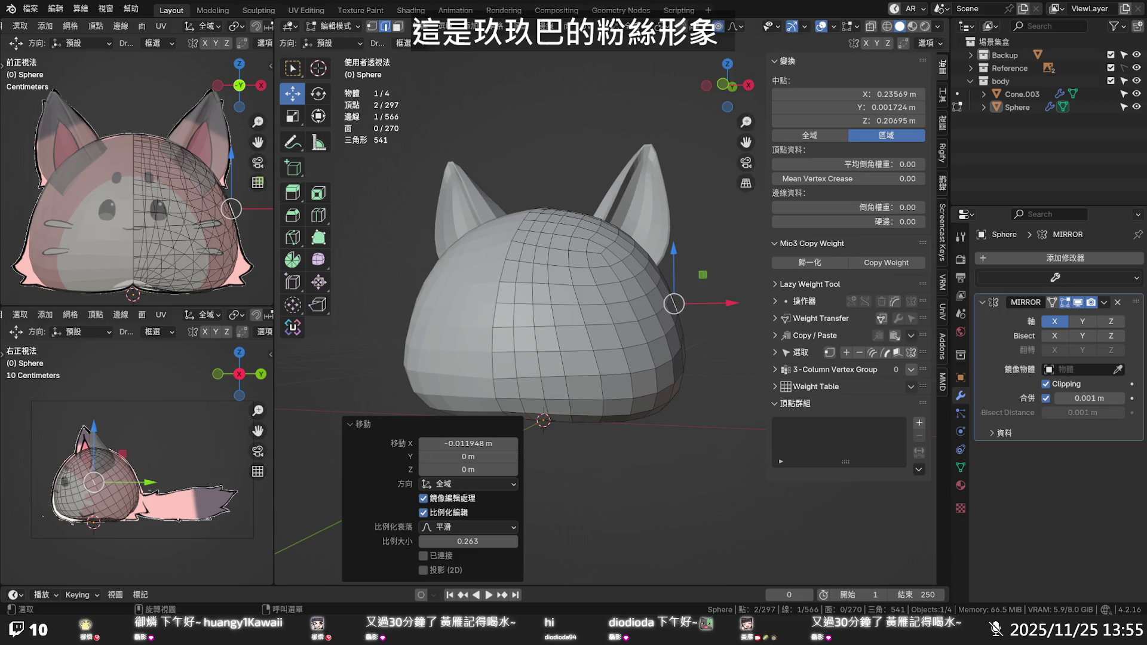
Return to Object Mode and paste the copied object into the scene
{"action": "key", "text": "Tab"}
{"action": "key", "text": "ctrl+v"}
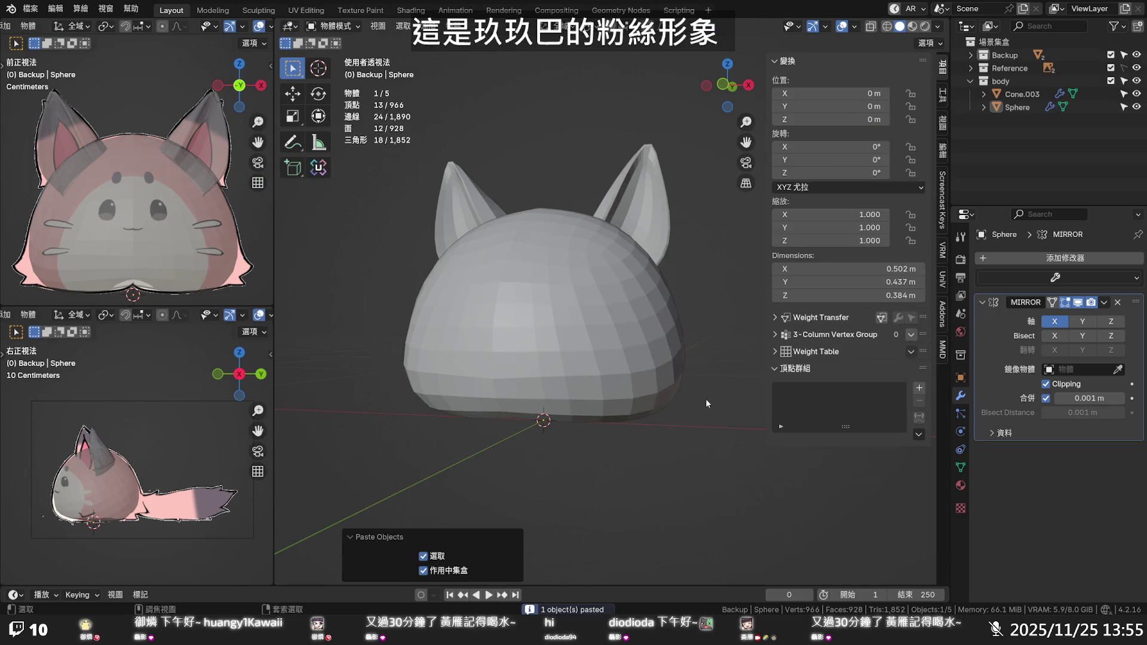
{"action": "scroll", "coordinate": [705, 399], "scroll_direction": "down", "scroll_amount": 5}
{"action": "scroll", "coordinate": [703, 394], "scroll_direction": "down", "scroll_amount": 2}
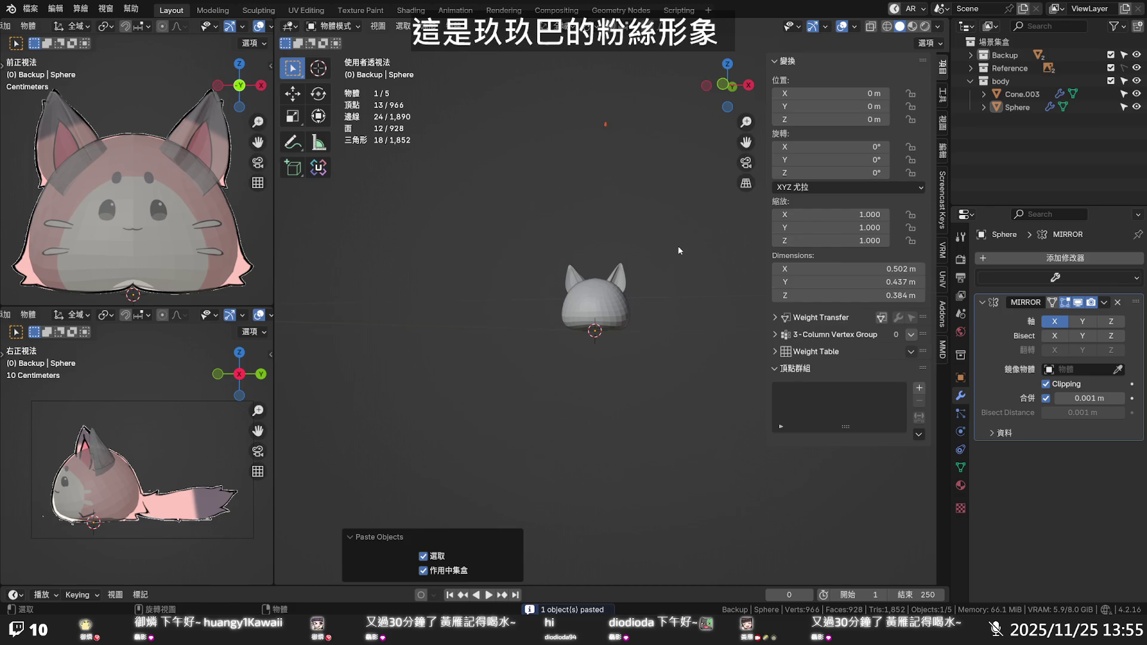
Enter the Sphere's Edit Mode, select and deselect all vertices, then return to Object Mode
{"action": "key", "text": "Tab"}
{"action": "key", "text": "a"}
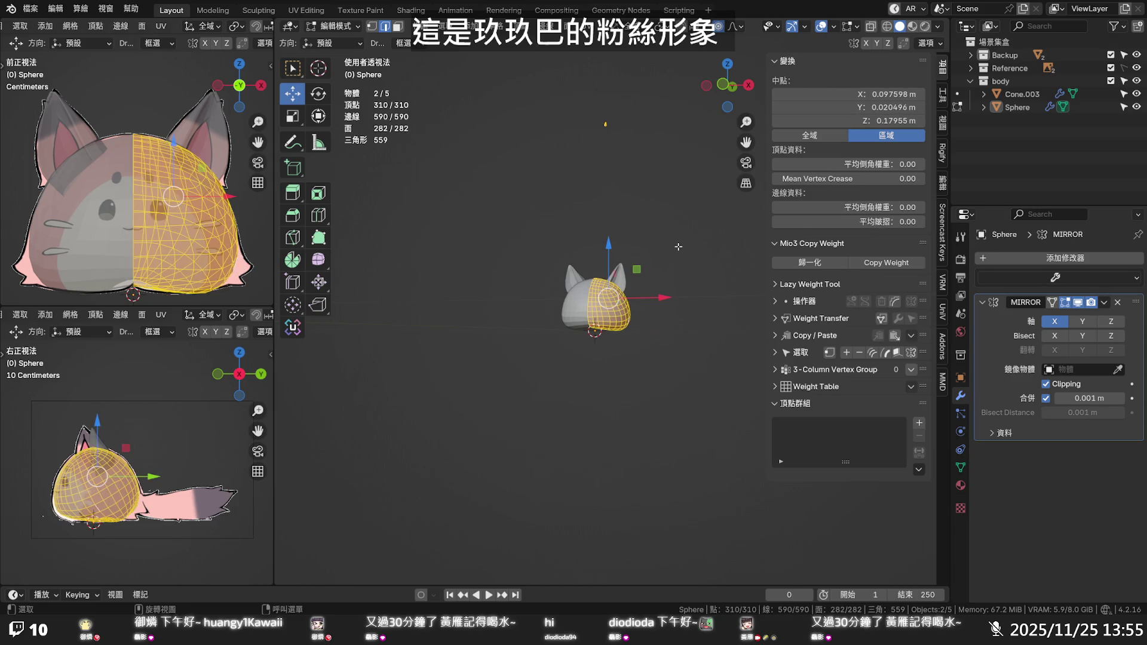
{"action": "key", "text": "alt+a"}
{"action": "left_click", "coordinate": [1017, 108]}
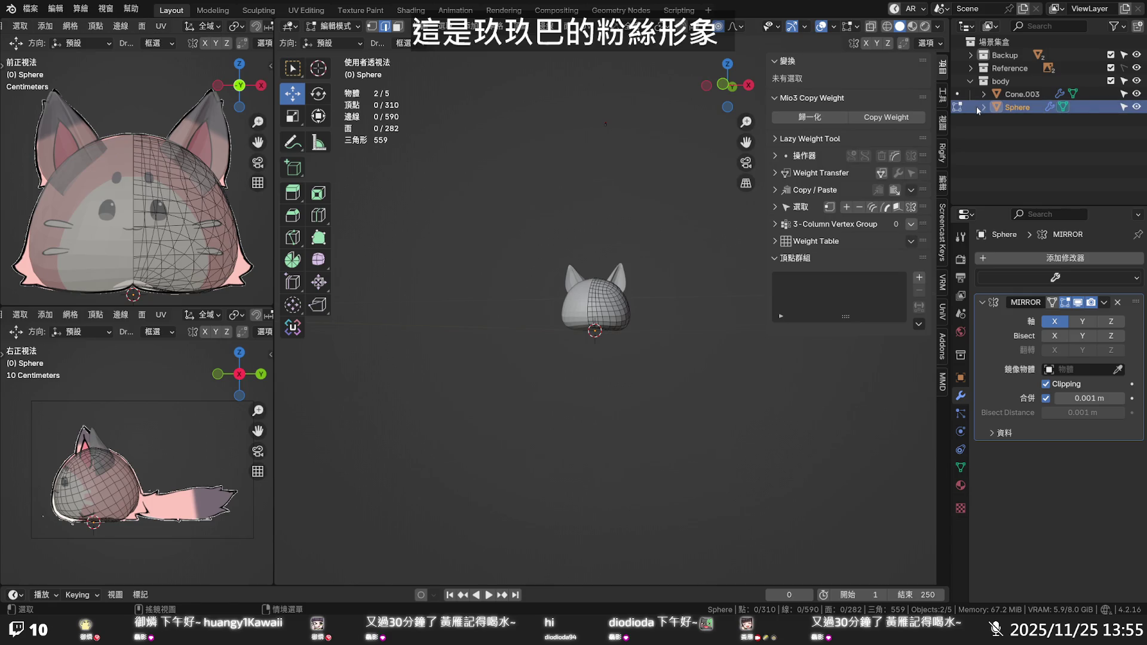
{"action": "key", "text": "Tab"}
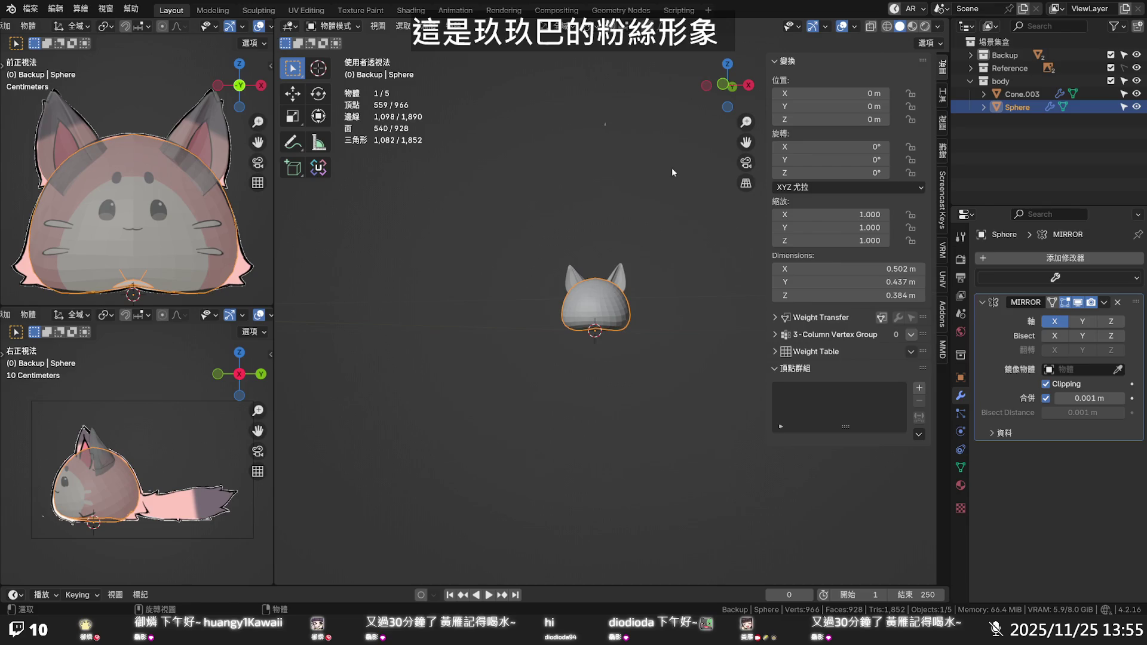
{"action": "left_click_drag", "start_coordinate": [640, 156], "coordinate": [546, 92]}
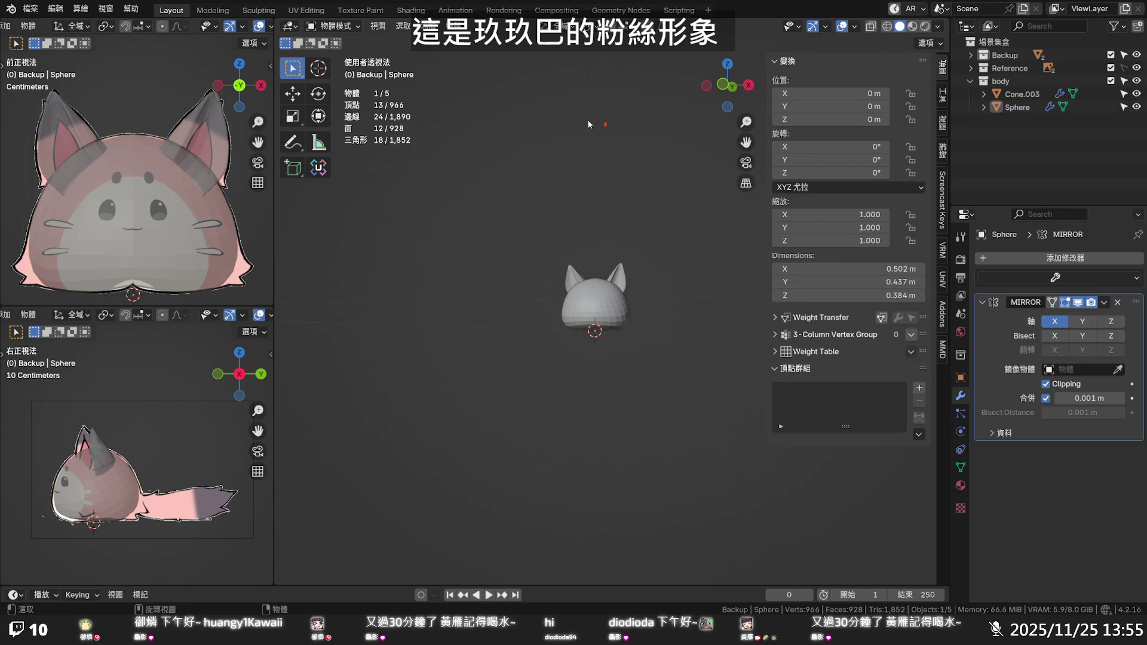
Toggle the Sphere's visibility twice to compare, then expand the Backup collection
{"action": "left_click", "coordinate": [1137, 107]}
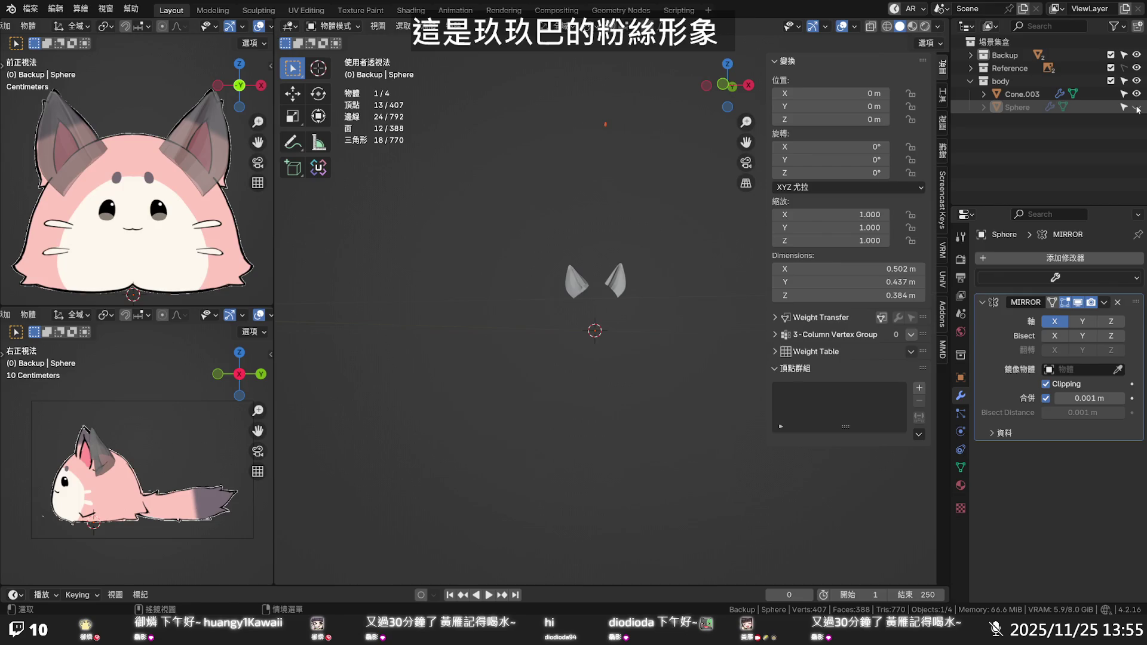
{"action": "left_click", "coordinate": [1137, 107]}
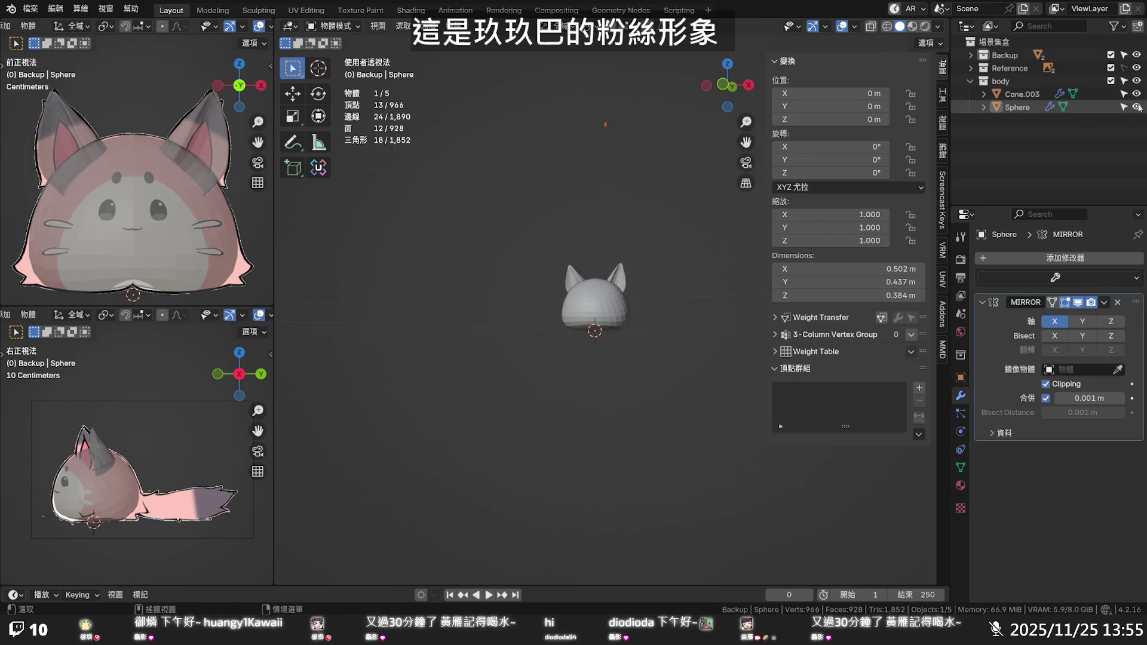
{"action": "left_click", "coordinate": [1137, 107]}
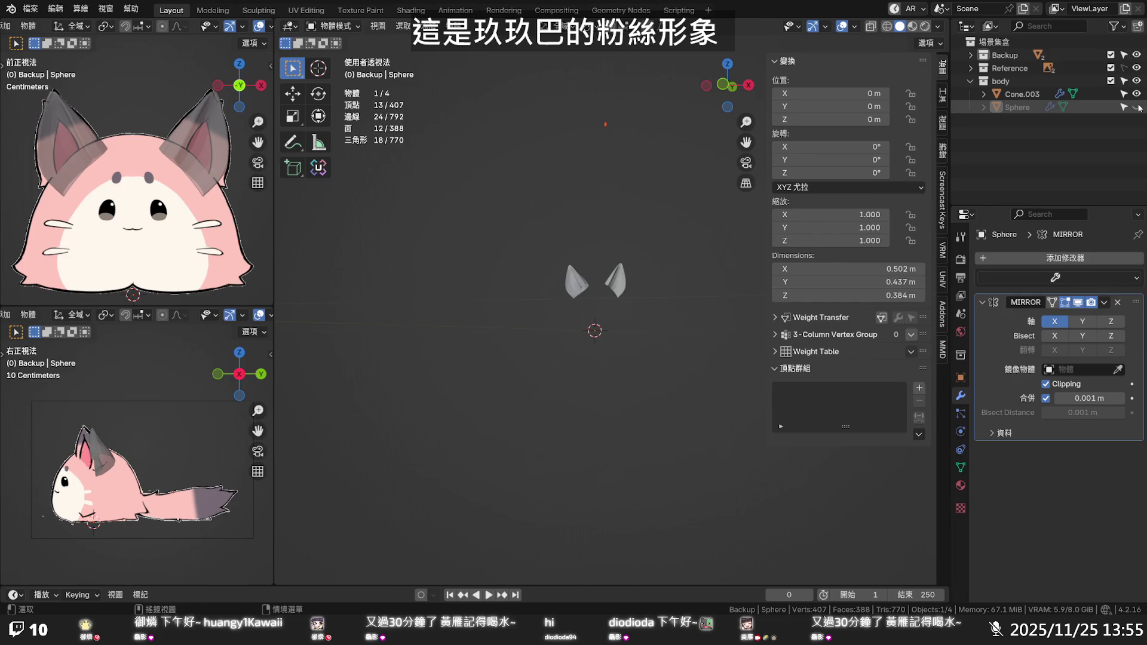
{"action": "left_click", "coordinate": [1136, 107]}
{"action": "left_click", "coordinate": [971, 55]}
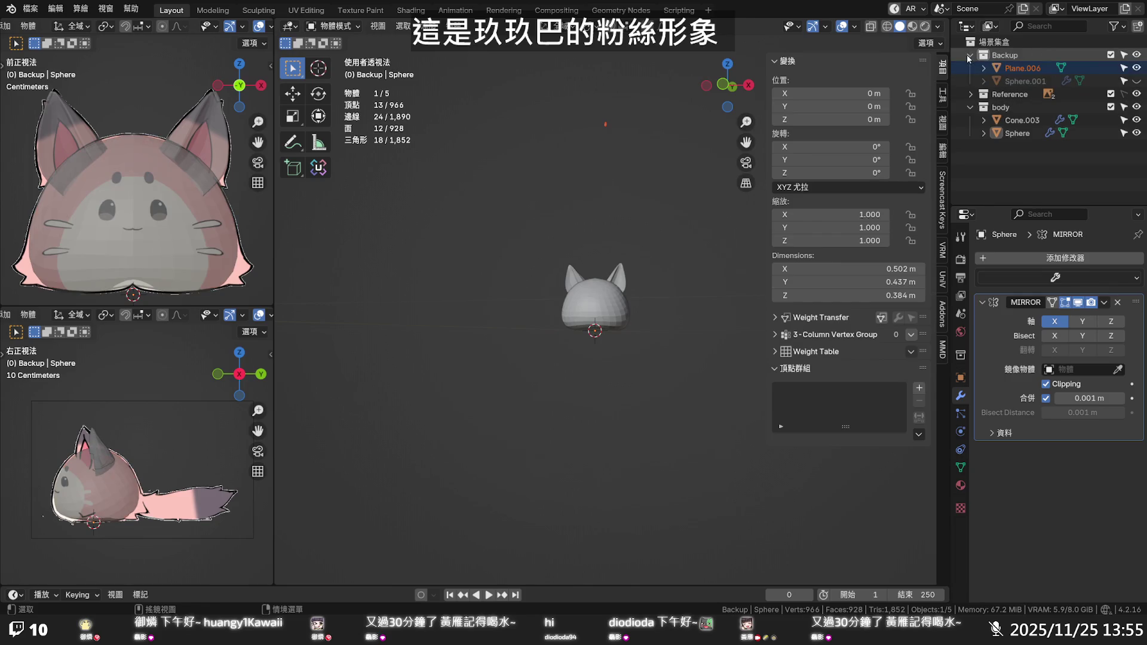
Move Plane.006 to the scene's top level, toggle its visibility, and enter its Edit Mode
{"action": "left_click_drag", "start_coordinate": [1042, 68], "coordinate": [1037, 136]}
{"action": "left_click", "coordinate": [1137, 133]}
{"action": "left_click", "coordinate": [1137, 134]}
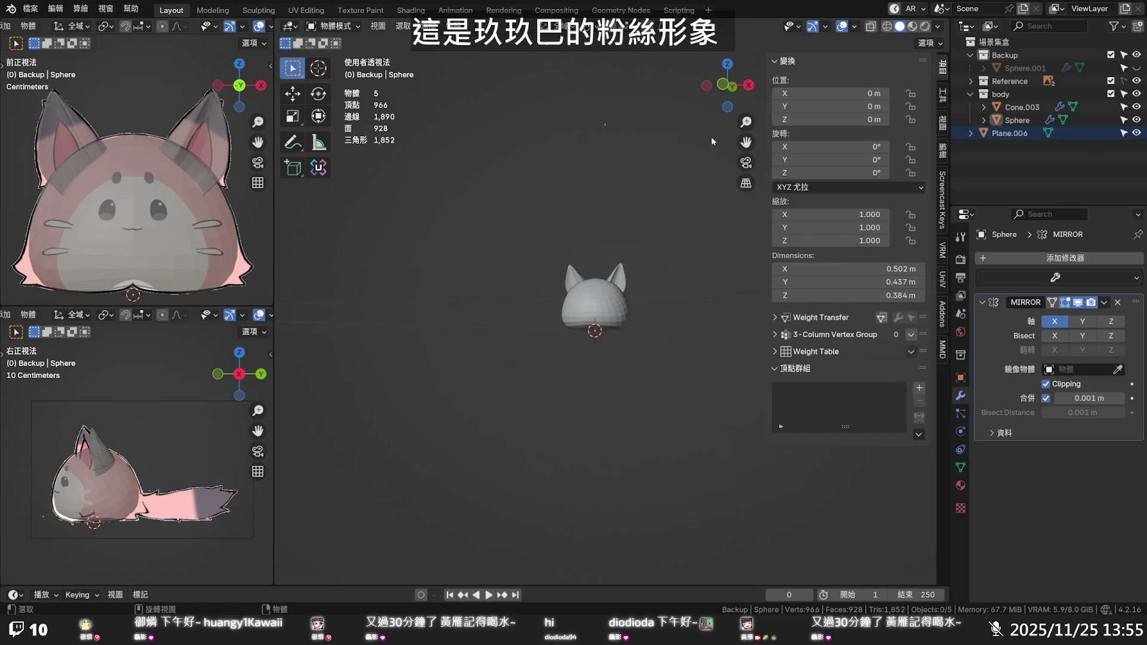
{"action": "key", "text": "Tab"}
{"action": "key", "text": "ctrl+z"}
{"action": "key", "text": "Tab"}
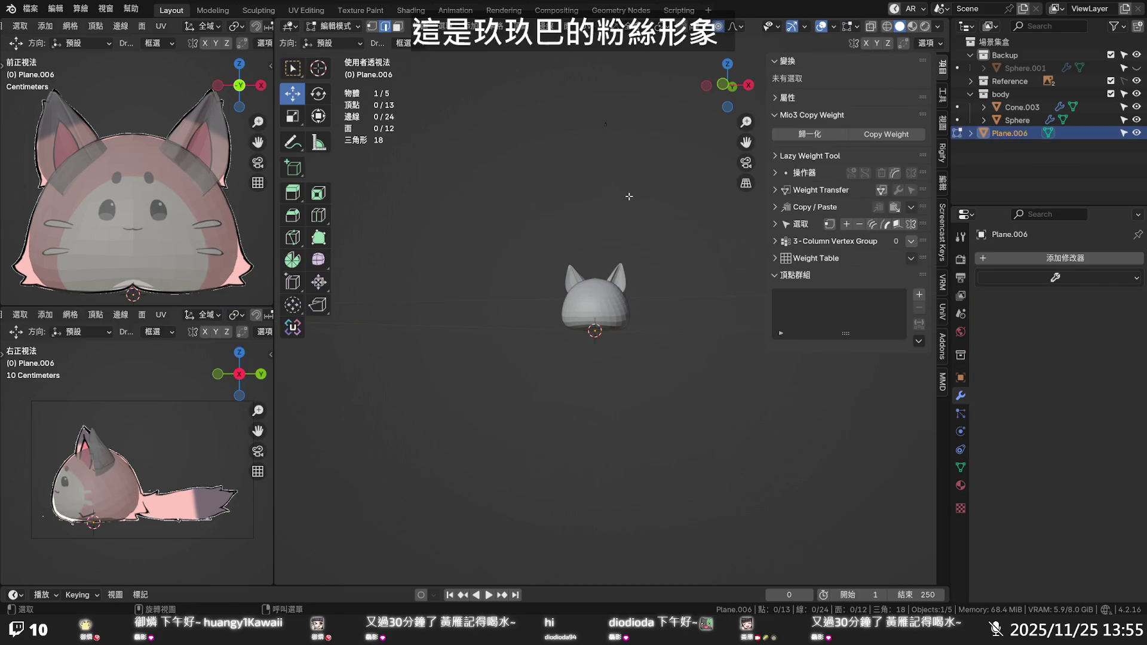
Lower all of Plane.006 to the head's base, adjusting it along X and Z
{"action": "key", "text": "a"}
{"action": "left_click_drag", "start_coordinate": [607, 84], "coordinate": [617, 226]}
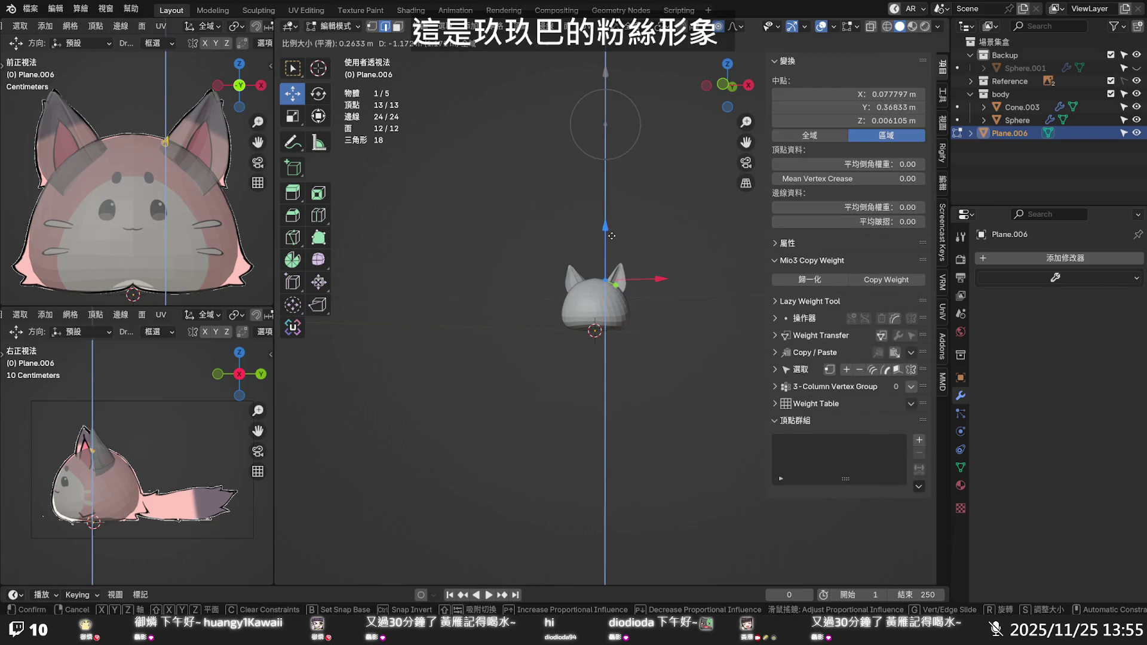
{"action": "middle_click_drag", "start_coordinate": [645, 238], "coordinate": [648, 277]}
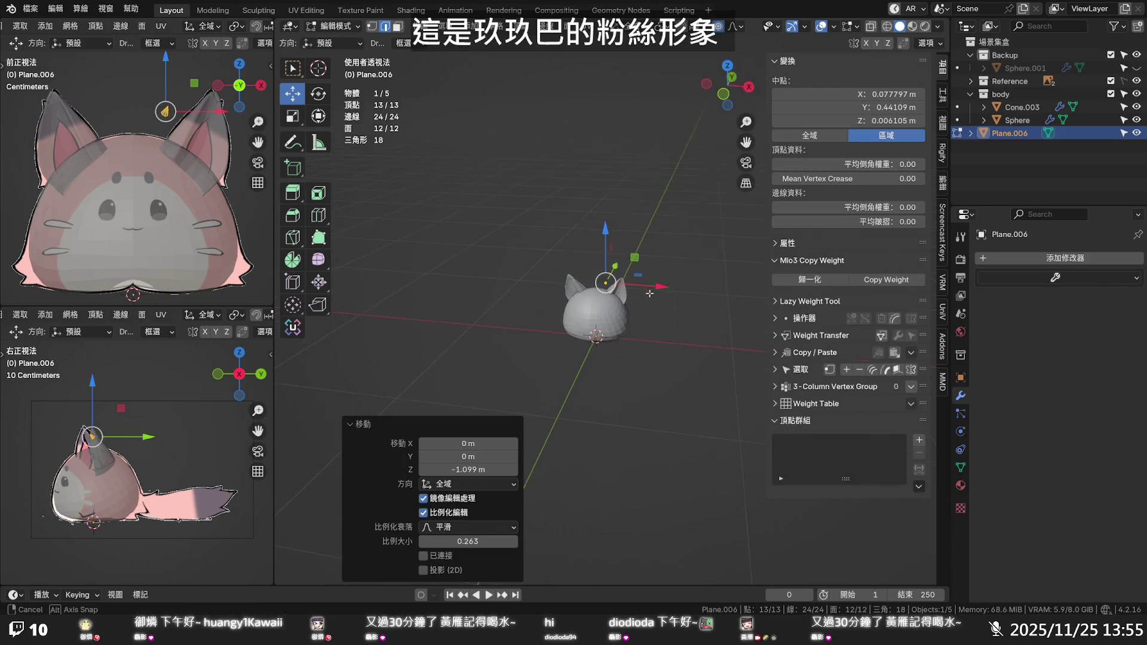
{"action": "scroll", "coordinate": [648, 278], "scroll_direction": "up", "scroll_amount": 5}
{"action": "key", "text": "g"}
{"action": "key", "text": "x"}
{"action": "left_click", "coordinate": [664, 215]}
{"action": "key", "text": "g"}
{"action": "key", "text": "z"}
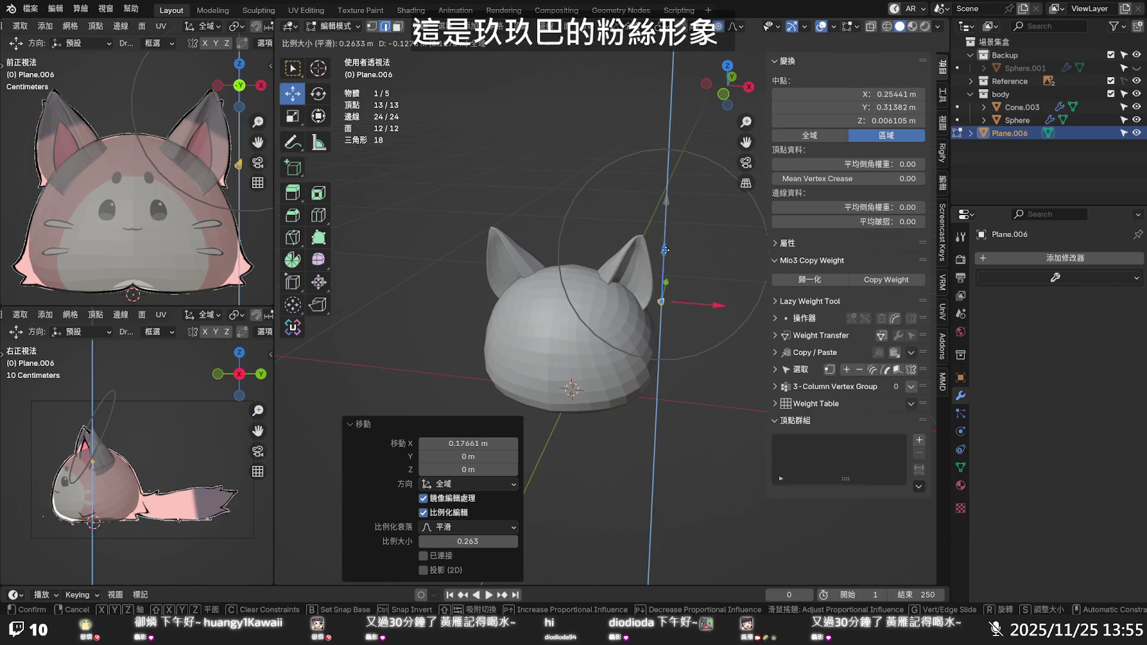
{"action": "left_click", "coordinate": [669, 224]}
{"action": "key", "text": "alt+a"}
Select the whole small linked piece and rotate it 122°
{"action": "scroll", "coordinate": [680, 236], "scroll_direction": "up", "scroll_amount": 3}
{"action": "mouse_move", "coordinate": [680, 237]}
{"action": "middle_mouse_down"}
{"action": "mouse_move", "coordinate": [642, 171]}
{"action": "mouse_move", "coordinate": [599, 228]}
{"action": "mouse_move", "coordinate": [636, 223]}
{"action": "middle_mouse_up"}
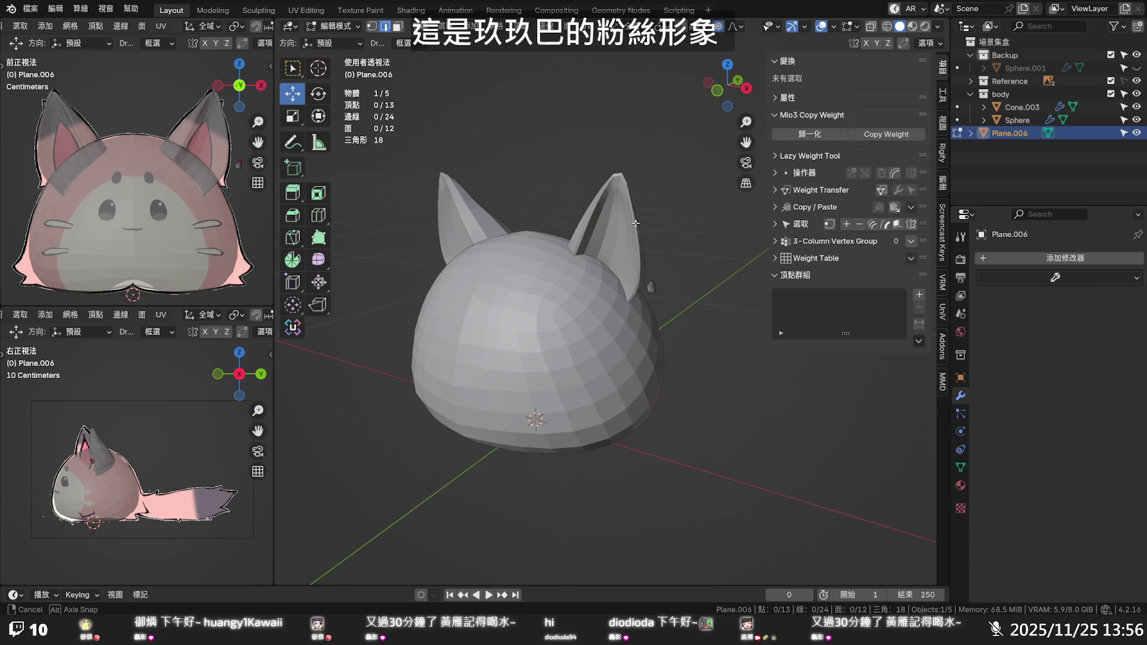
{"action": "left_click", "coordinate": [651, 281]}
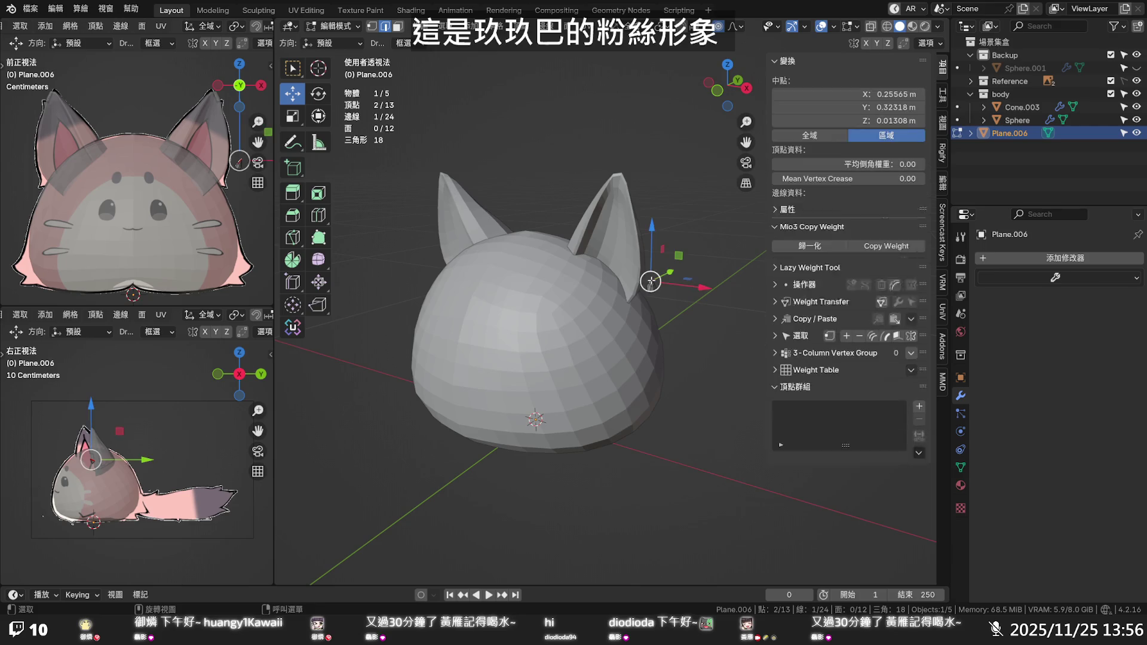
{"action": "scroll", "coordinate": [654, 285], "scroll_direction": "up", "scroll_amount": 3}
{"action": "scroll", "coordinate": [661, 290], "scroll_direction": "up", "scroll_amount": 3}
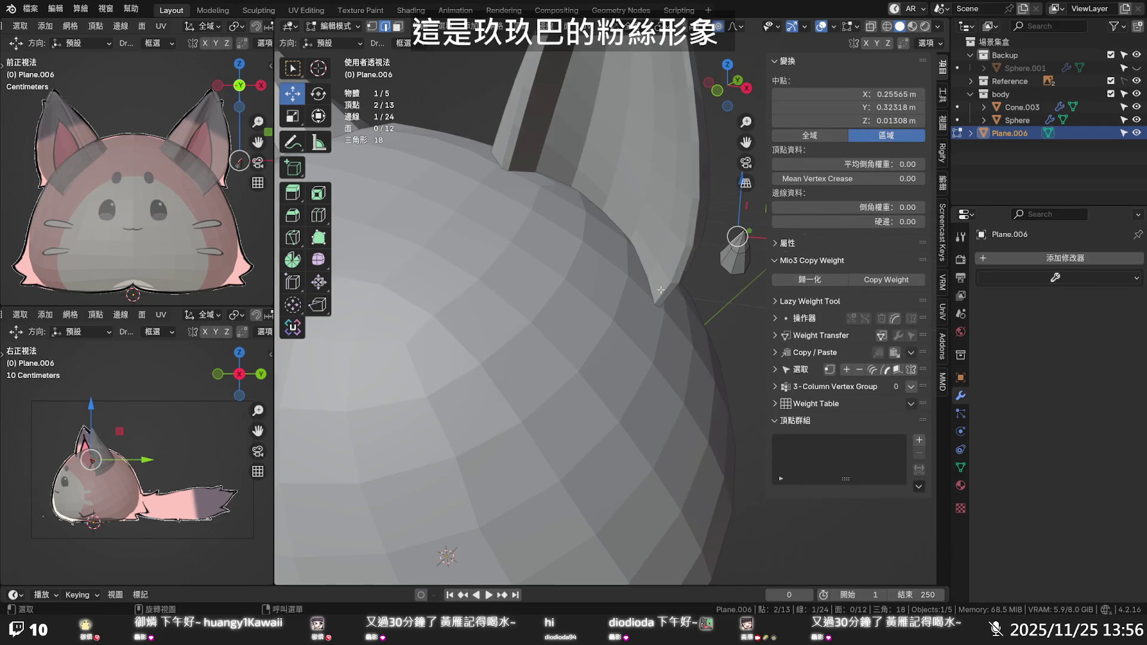
{"action": "key", "text": "1"}
{"action": "key", "text": "l"}
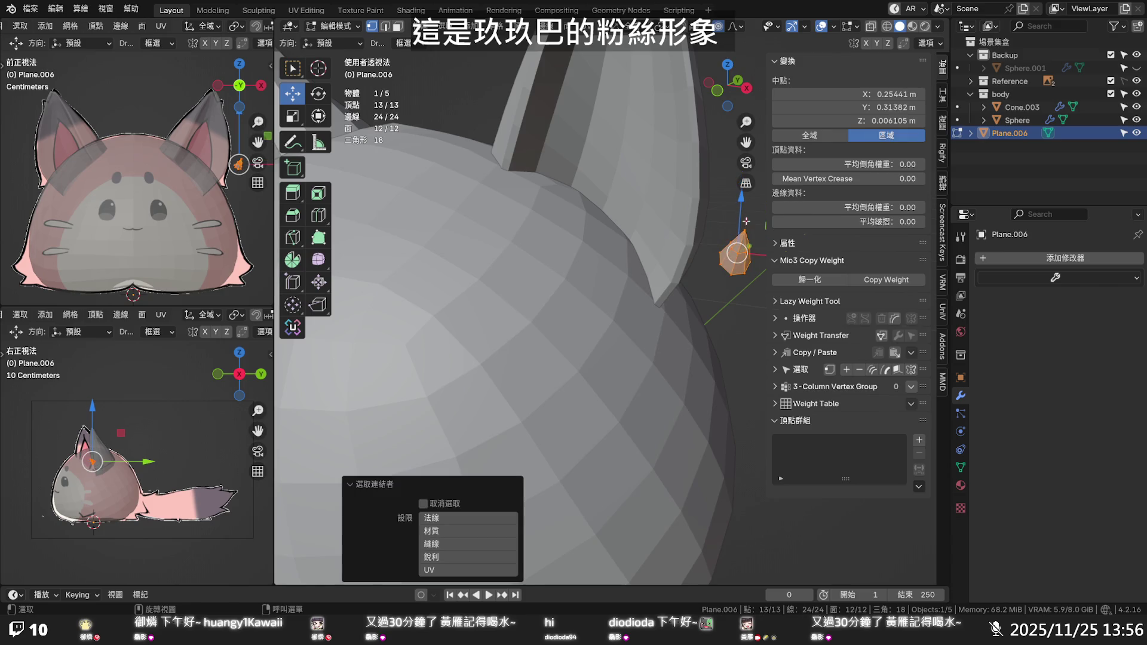
{"action": "key", "text": "g"}
{"action": "key", "text": "r"}
{"action": "left_click", "coordinate": [754, 263]}
Move the small piece along Z and X, then enlarge it by 3.043
{"action": "scroll", "coordinate": [754, 264], "scroll_direction": "down", "scroll_amount": 5}
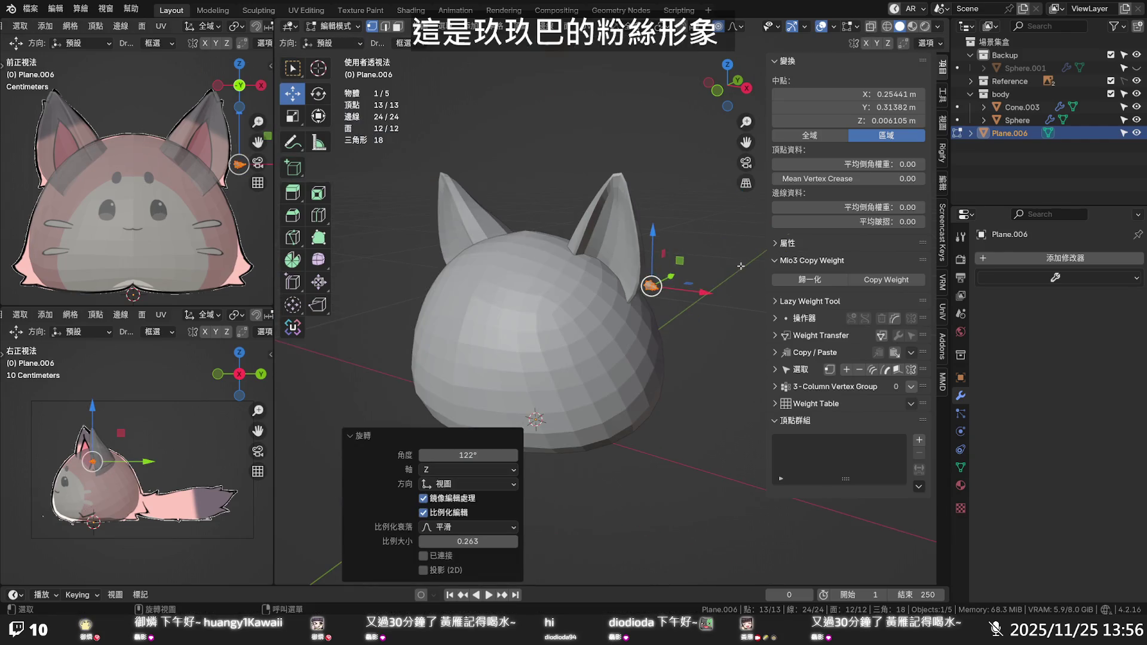
{"action": "key", "text": "g"}
{"action": "key", "text": "z"}
{"action": "left_click", "coordinate": [658, 341]}
{"action": "key", "text": "g"}
{"action": "key", "text": "x"}
{"action": "left_click", "coordinate": [705, 401]}
{"action": "key", "text": "s"}
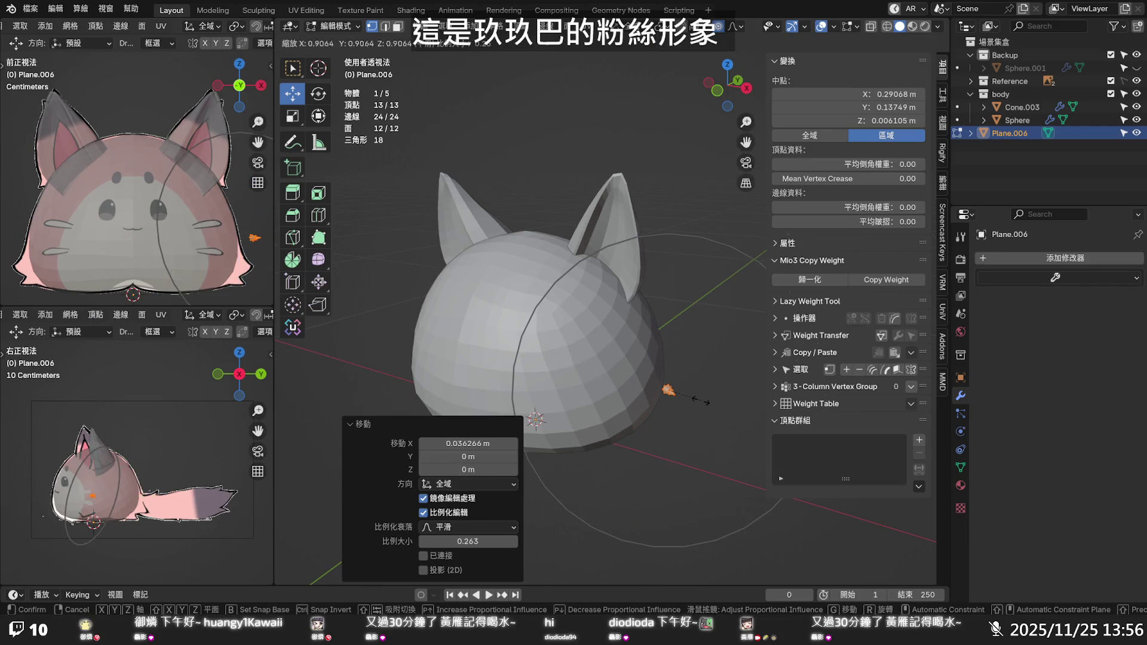
{"action": "left_click", "coordinate": [779, 409]}
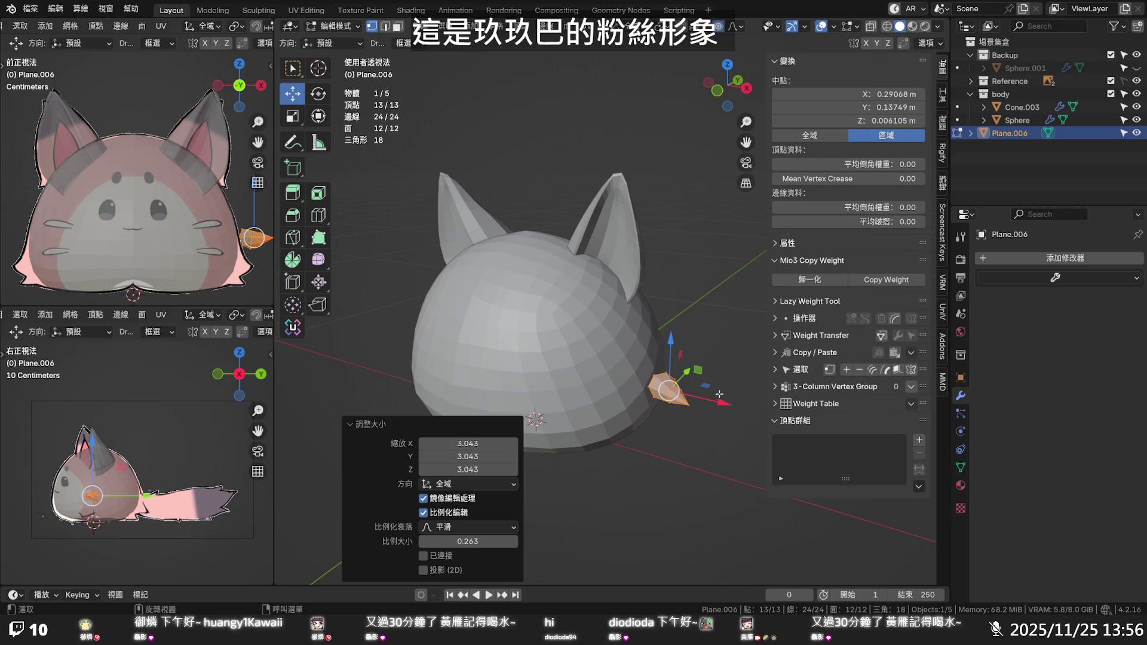
Rotate the piece about -111°, then reposition it along Z and slightly left
{"action": "middle_click_drag", "start_coordinate": [680, 358], "coordinate": [591, 351]}
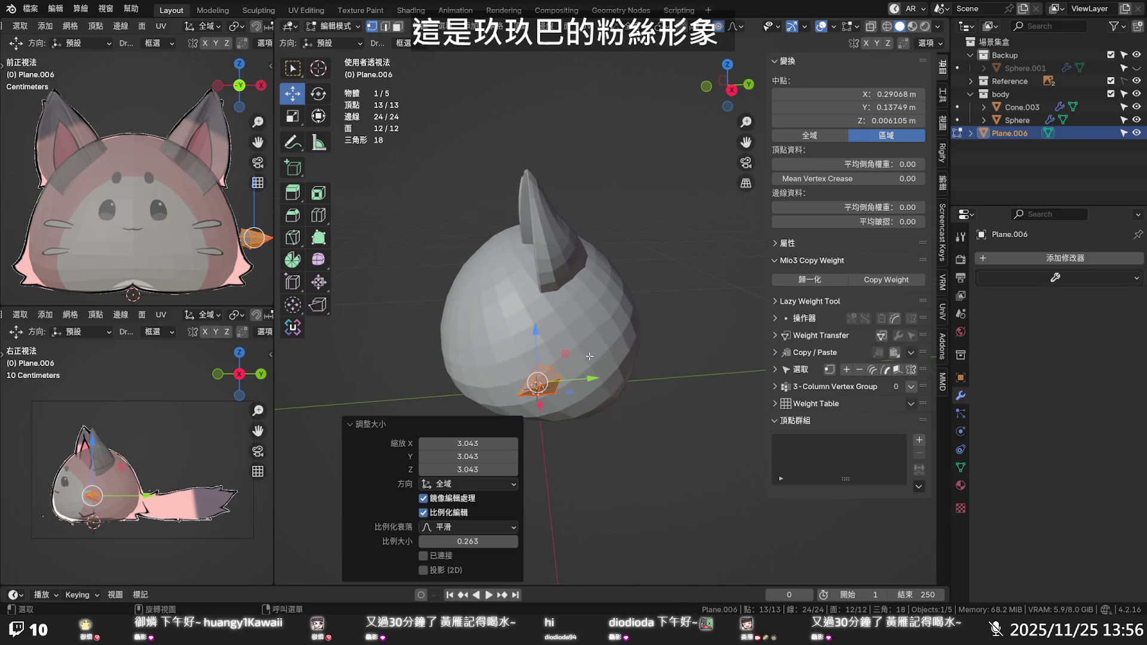
{"action": "key", "text": "r"}
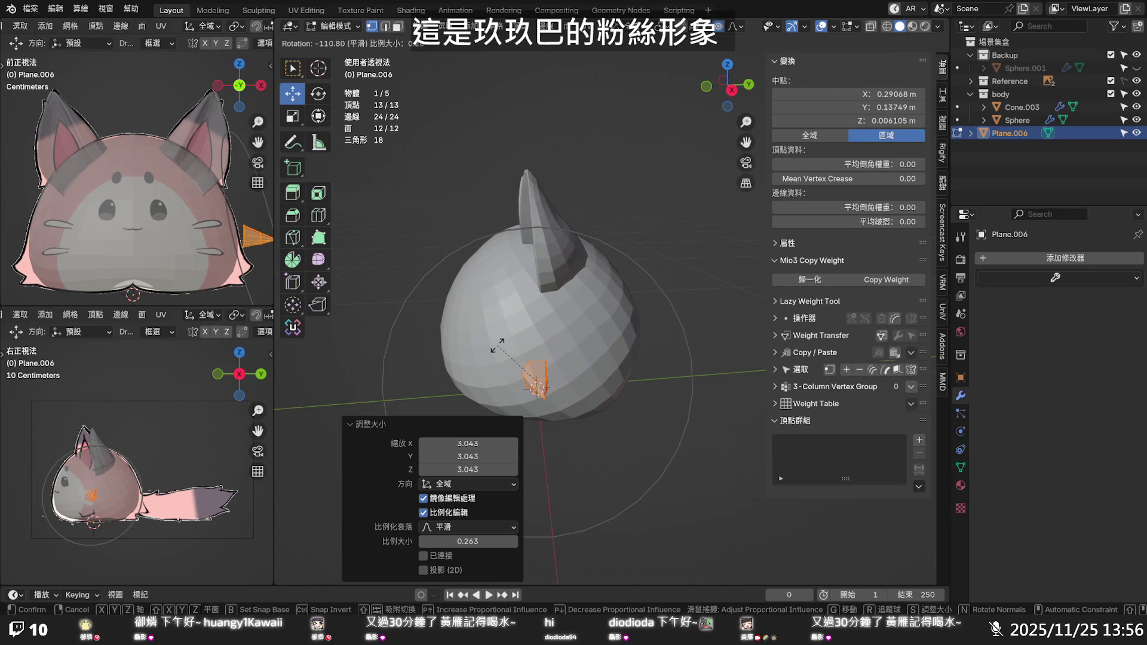
{"action": "left_click", "coordinate": [509, 356]}
{"action": "mouse_move", "coordinate": [564, 377]}
{"action": "middle_mouse_down"}
{"action": "mouse_move", "coordinate": [602, 381]}
{"action": "mouse_move", "coordinate": [705, 347]}
{"action": "middle_mouse_up"}
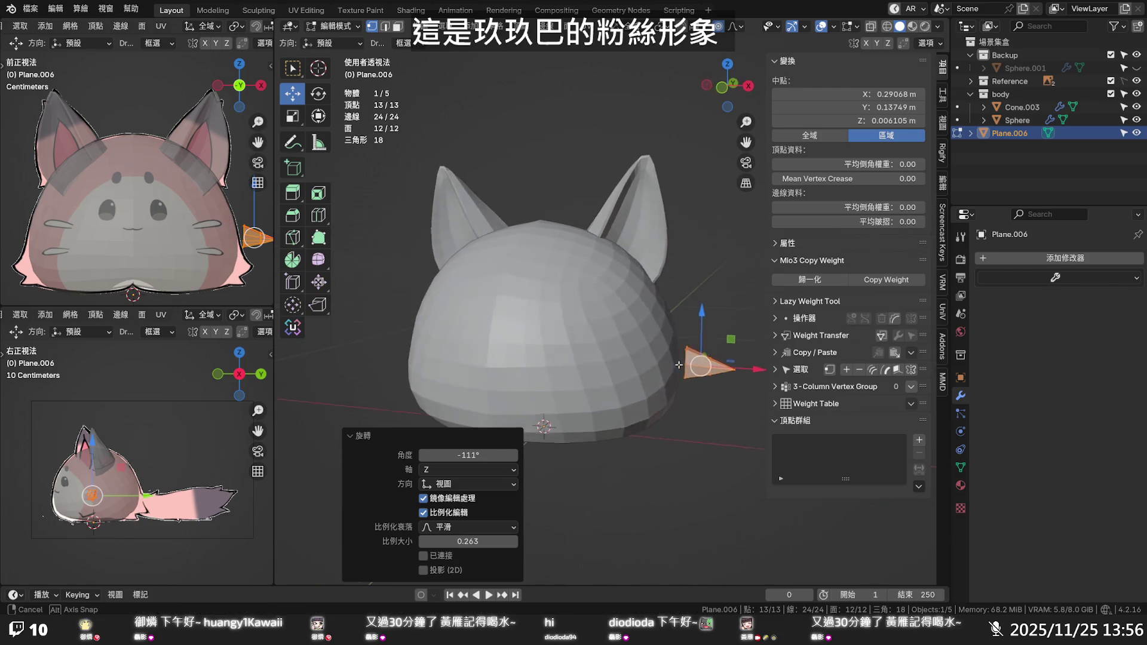
{"action": "key", "text": "g"}
{"action": "key", "text": "z"}
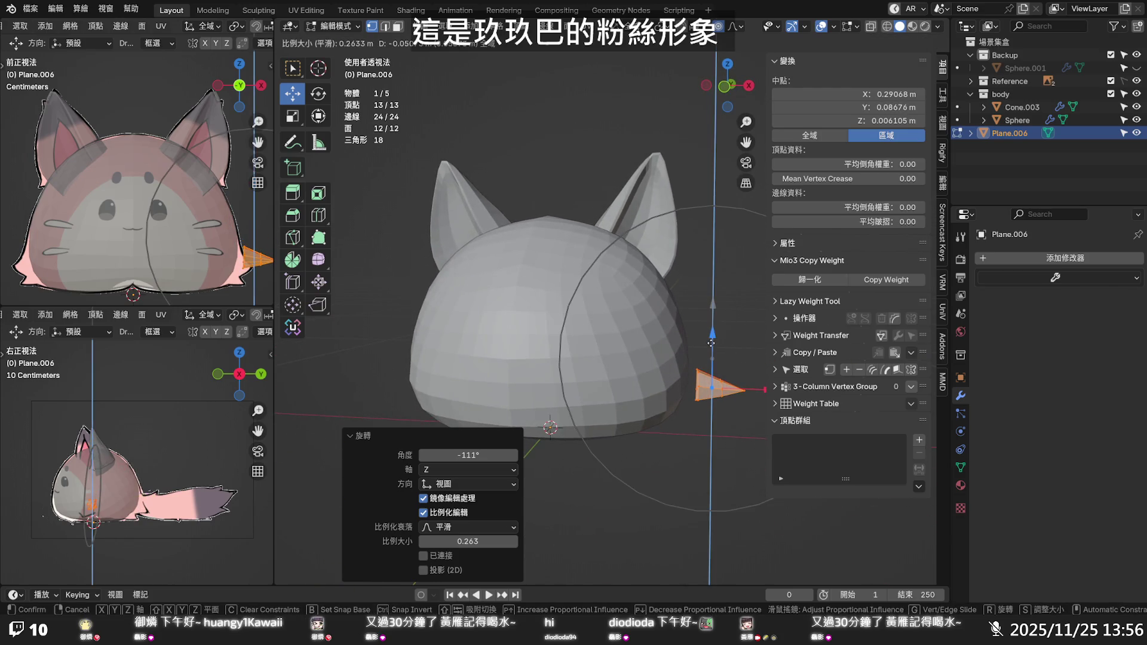
{"action": "left_click", "coordinate": [710, 354]}
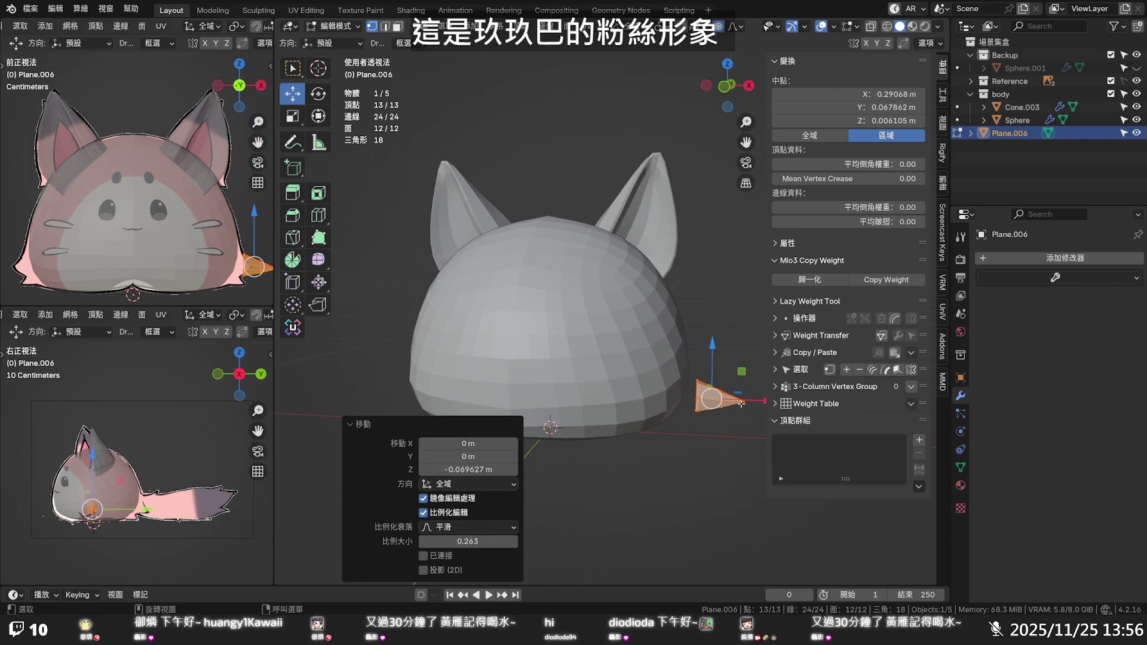
{"action": "left_click_drag", "start_coordinate": [750, 401], "coordinate": [740, 383]}
Select the single cone-tip vertex and begin scaling it
{"action": "key", "text": "r"}
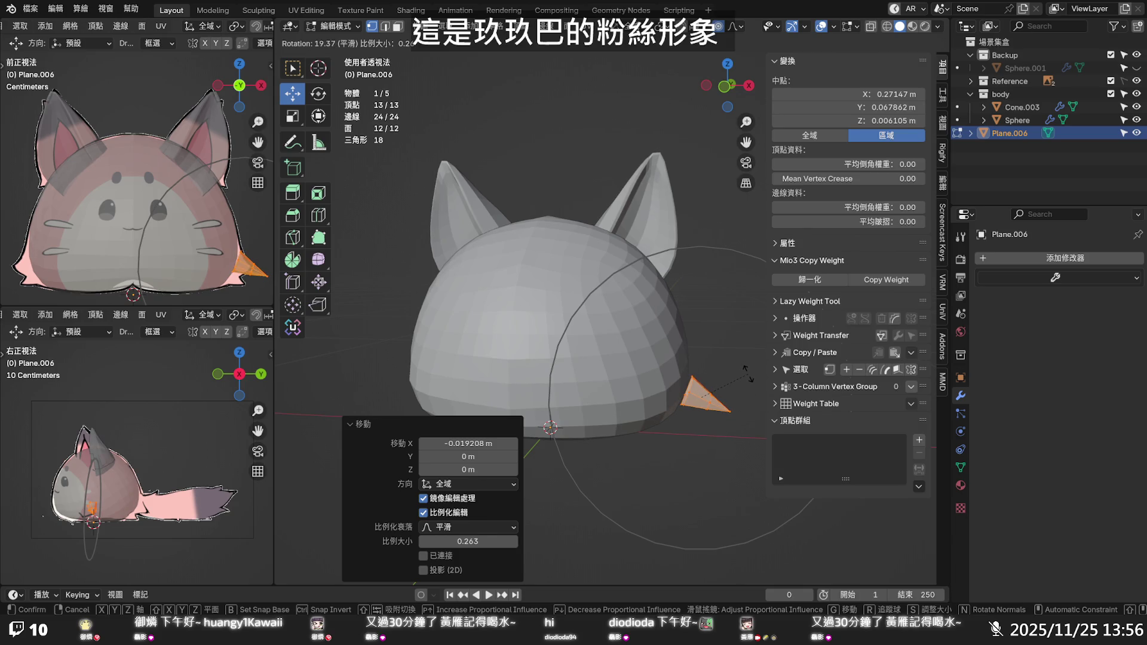
{"action": "left_click", "coordinate": [729, 410]}
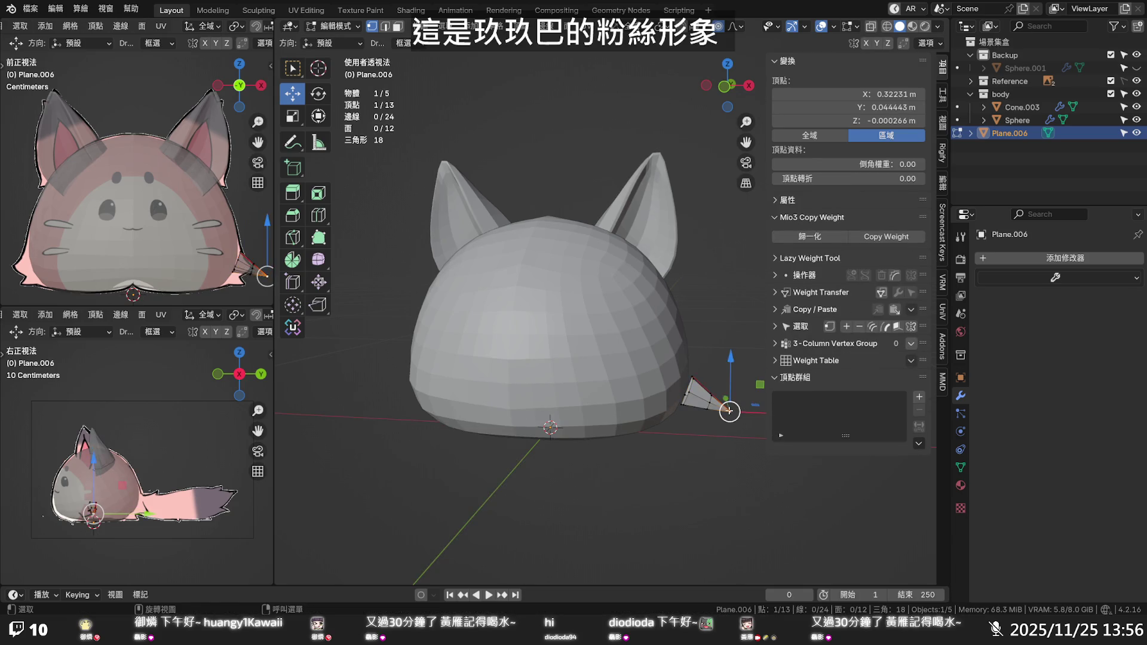
{"action": "key", "text": "s"}
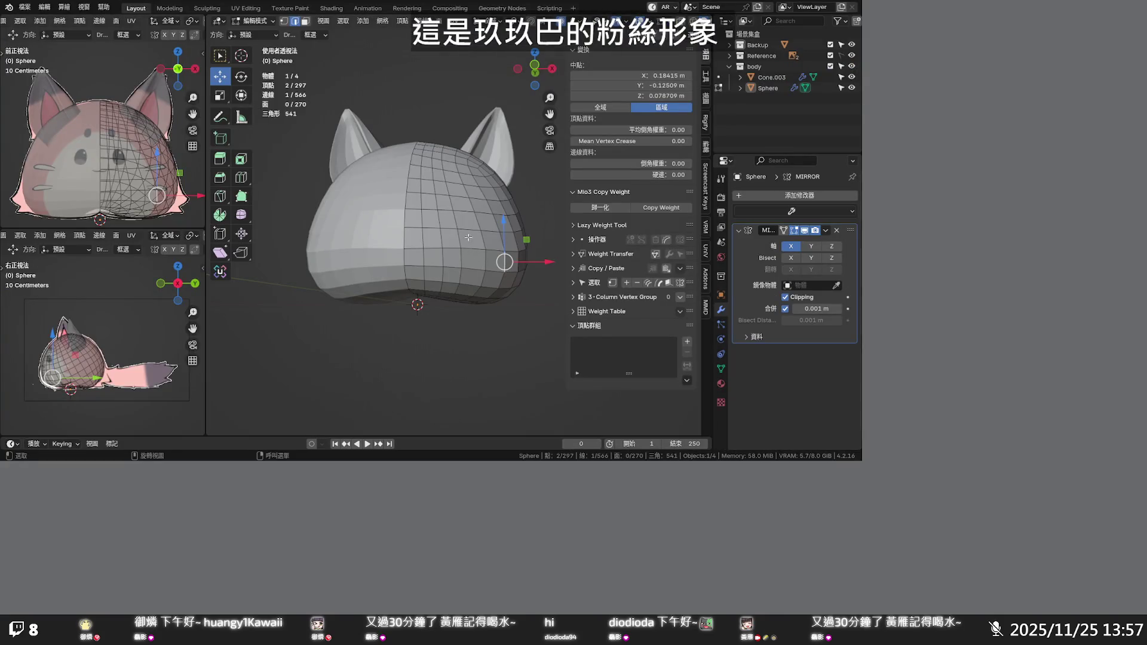
Inspect the two-eared cat head from the top and back, then return to Object Mode
{"action": "mouse_move", "coordinate": [468, 224]}
{"action": "middle_mouse_down"}
{"action": "mouse_move", "coordinate": [409, 274]}
{"action": "mouse_move", "coordinate": [402, 247]}
{"action": "mouse_move", "coordinate": [415, 250]}
{"action": "middle_mouse_up"}
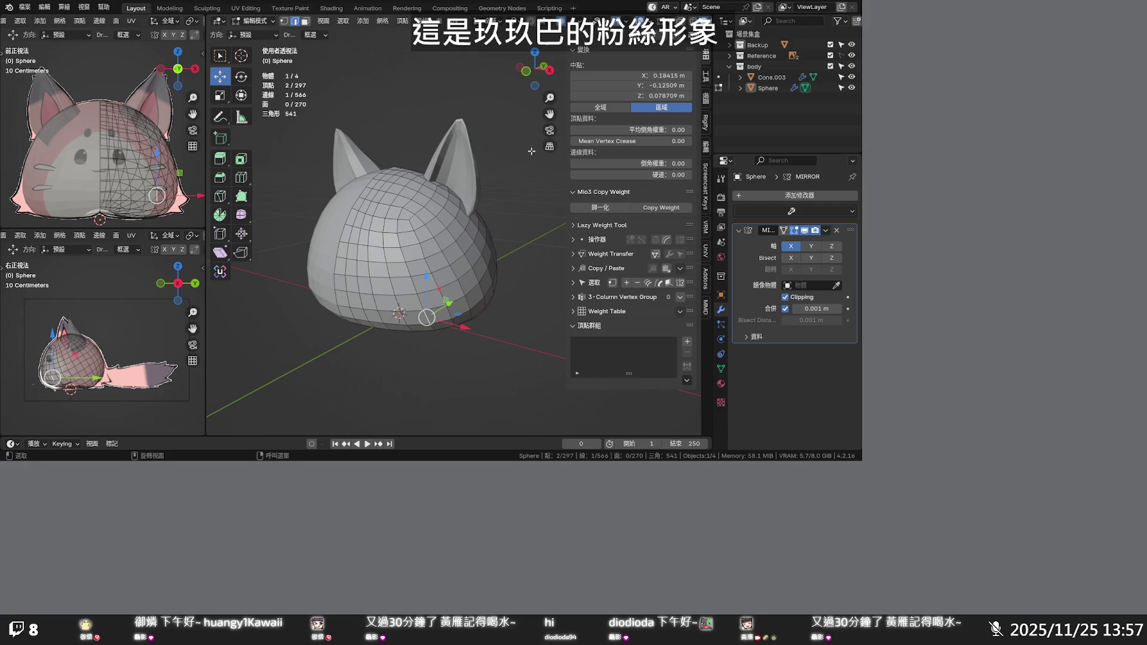
{"action": "mouse_move", "coordinate": [526, 168]}
{"action": "middle_mouse_down"}
{"action": "mouse_move", "coordinate": [462, 128]}
{"action": "mouse_move", "coordinate": [478, 176]}
{"action": "middle_mouse_up"}
{"action": "left_click", "coordinate": [26, 7]}
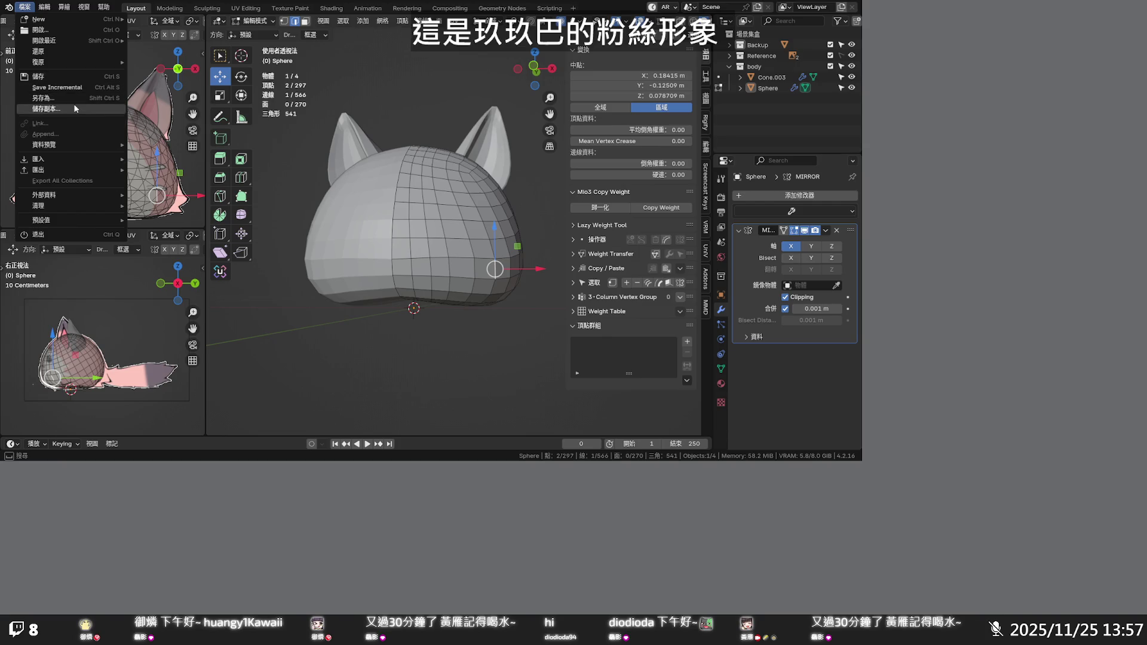
{"action": "mouse_move", "coordinate": [78, 62]}
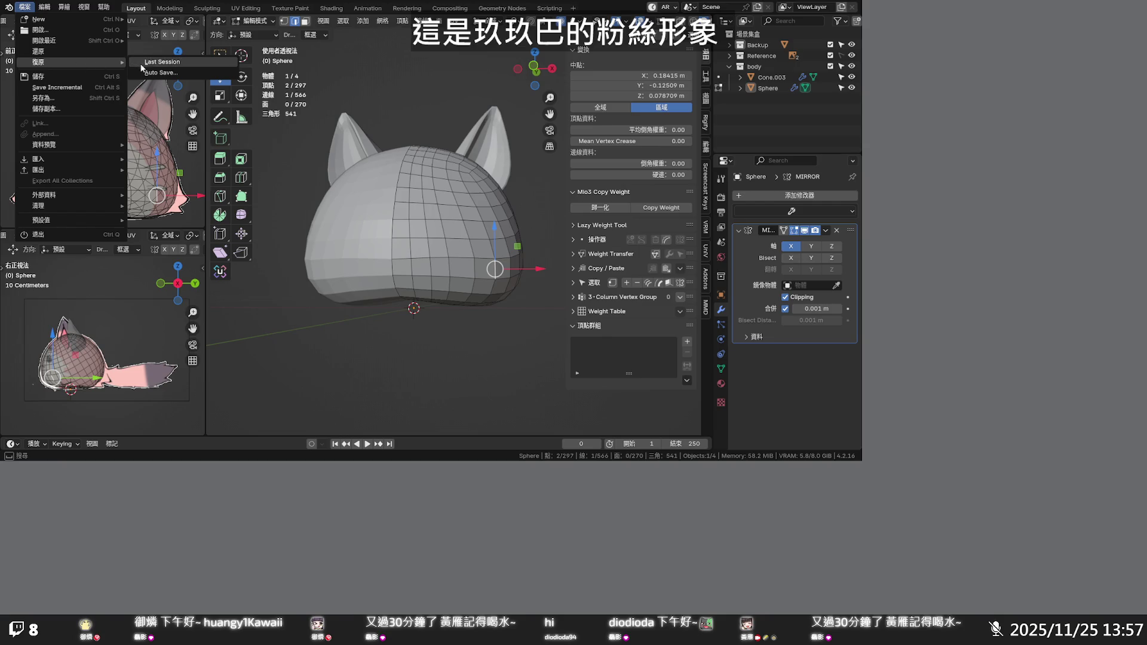
{"action": "key", "text": "Escape"}
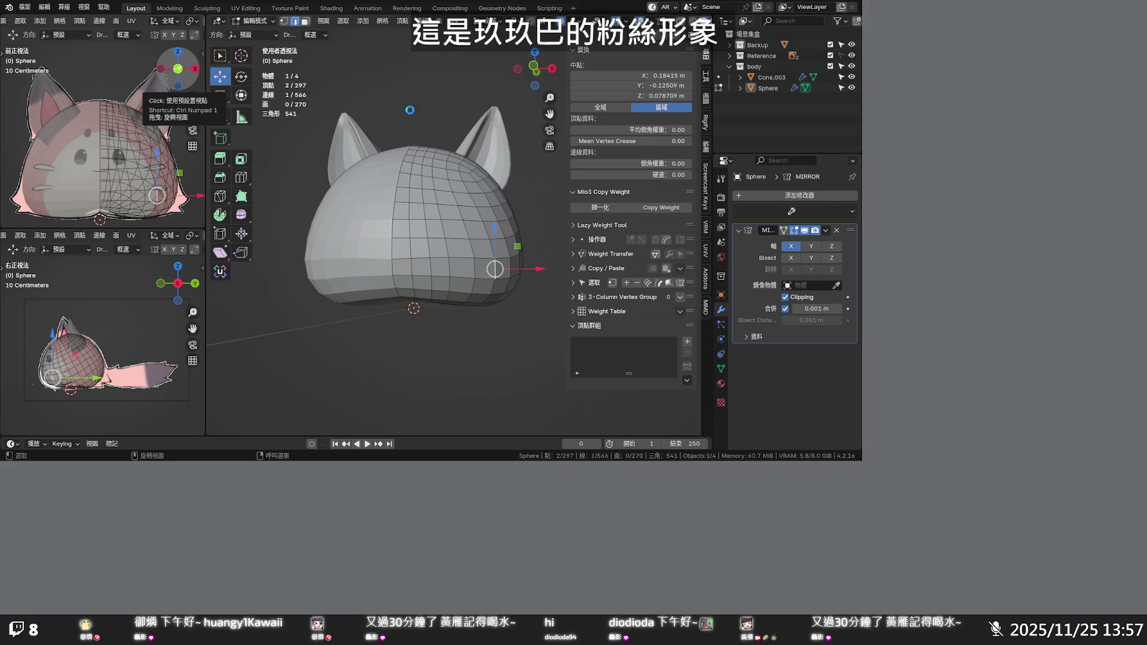
{"action": "key", "text": "Tab"}
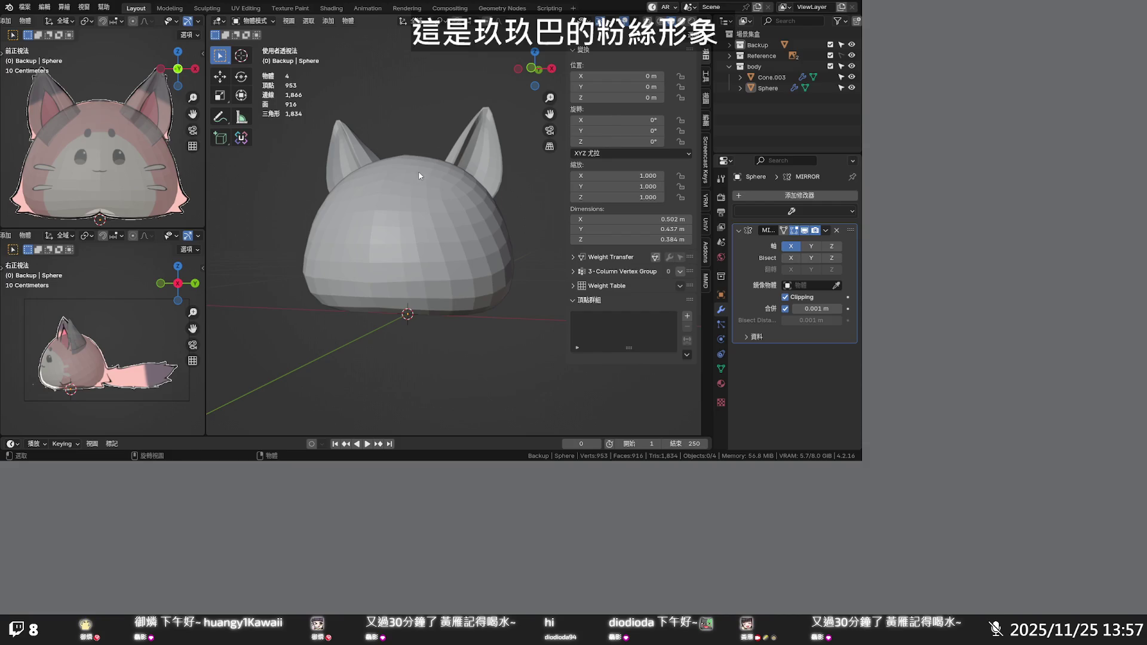
Expand and collapse the Backup collection in the Outliner
{"action": "scroll", "coordinate": [419, 169], "scroll_direction": "down", "scroll_amount": 3}
{"action": "scroll", "coordinate": [418, 170], "scroll_direction": "down", "scroll_amount": 4}
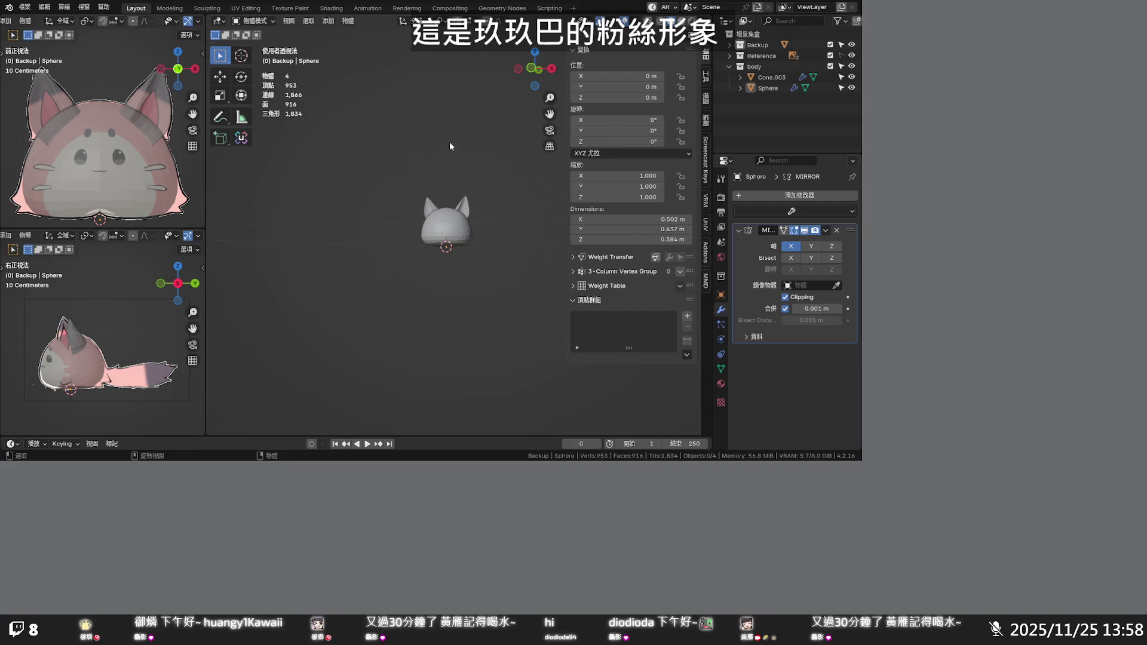
{"action": "scroll", "coordinate": [450, 143], "scroll_direction": "up", "scroll_amount": 2}
{"action": "left_click", "coordinate": [730, 45]}
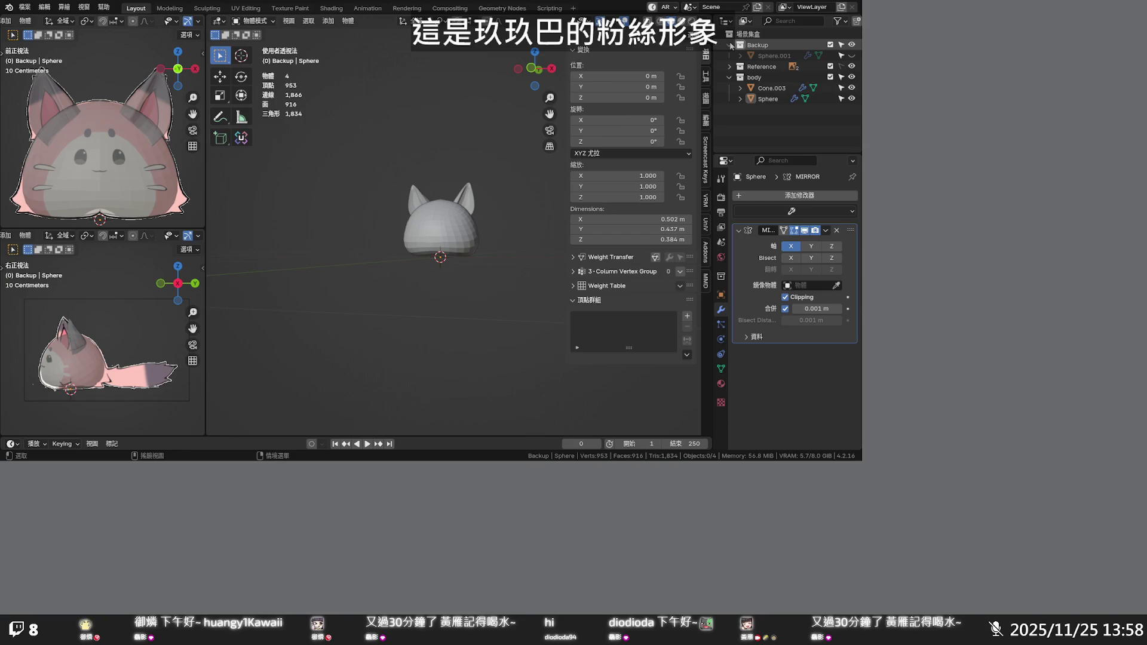
{"action": "left_click", "coordinate": [730, 44]}
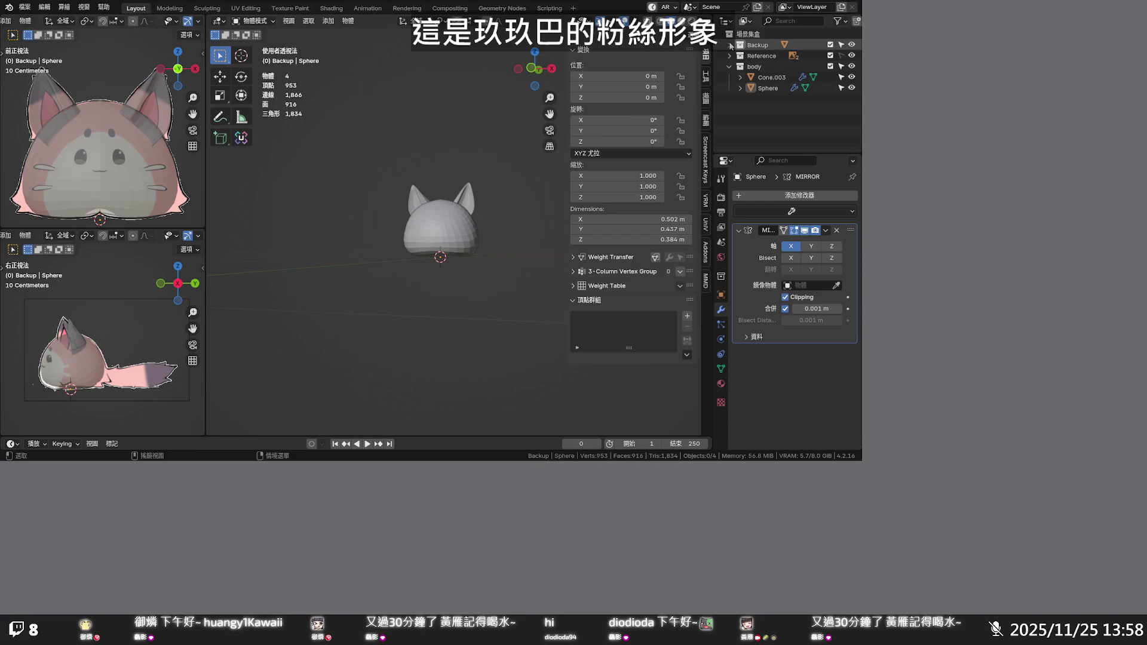
Select the head Sphere, enter Edit Mode, and pick vertices on its right side
{"action": "scroll", "coordinate": [460, 227], "scroll_direction": "up", "scroll_amount": 2}
{"action": "scroll", "coordinate": [460, 227], "scroll_direction": "up", "scroll_amount": 2}
{"action": "left_click", "coordinate": [466, 229]}
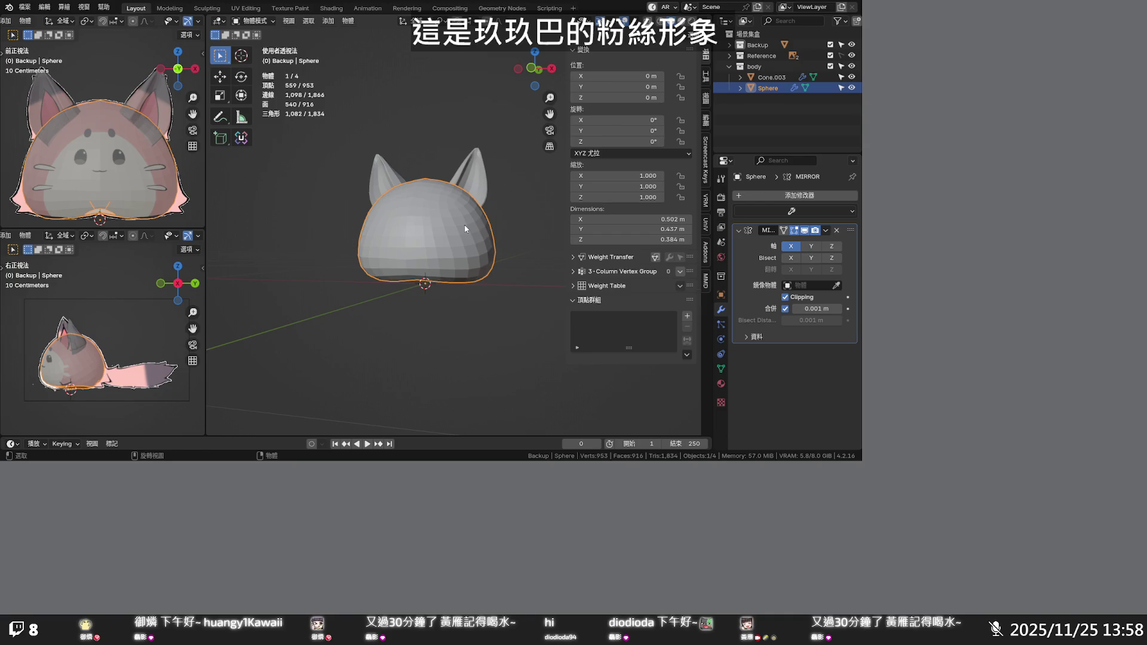
{"action": "key", "text": "Tab"}
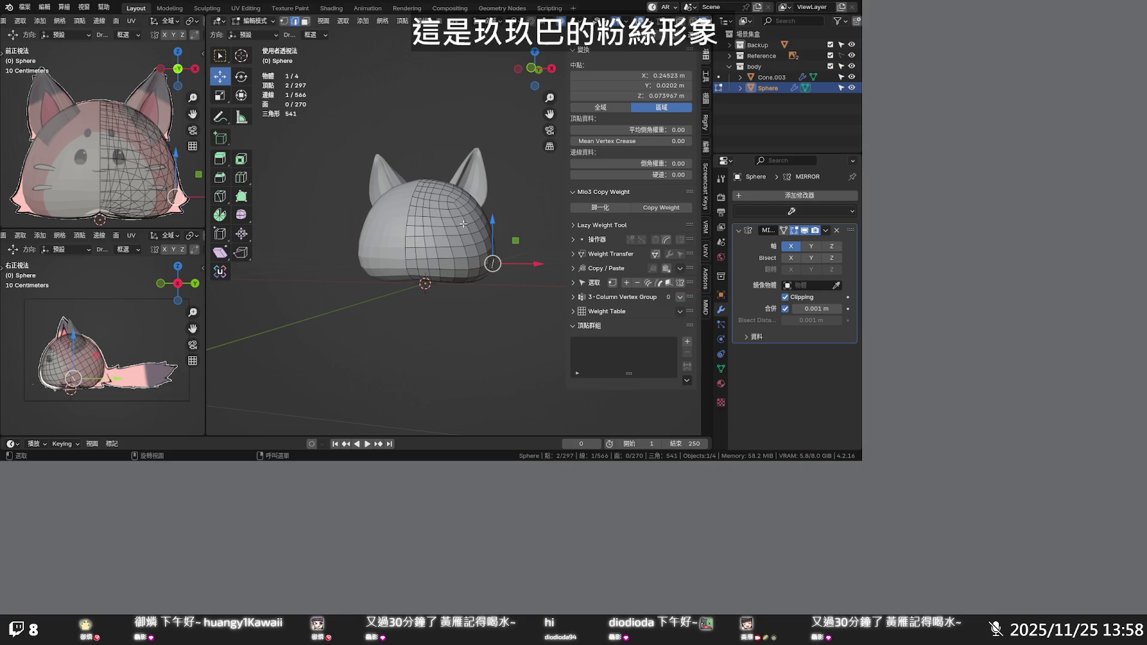
{"action": "mouse_move", "coordinate": [463, 223]}
{"action": "middle_mouse_down"}
{"action": "mouse_move", "coordinate": [466, 145]}
{"action": "mouse_move", "coordinate": [442, 230]}
{"action": "middle_mouse_up"}
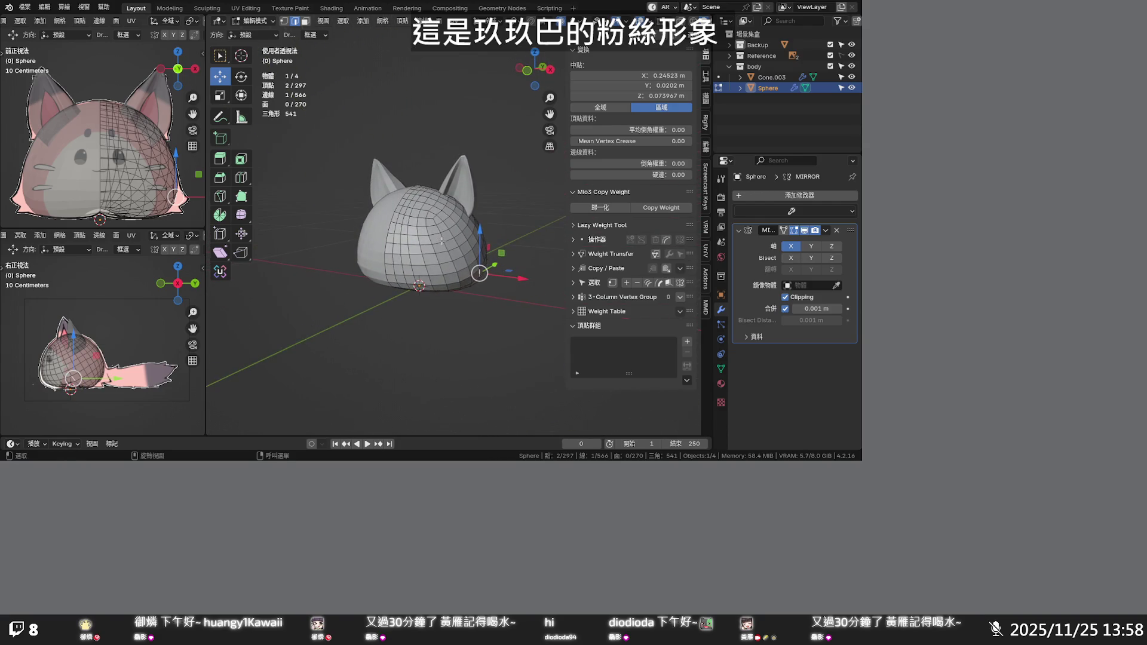
{"action": "left_click", "coordinate": [468, 161]}
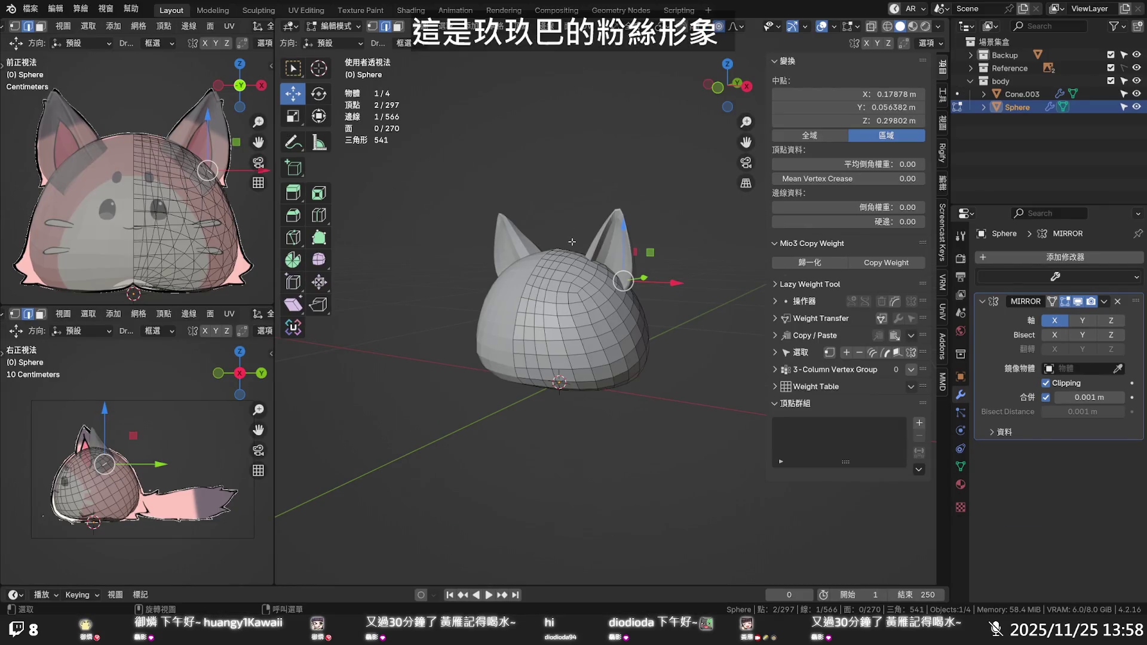
Return the head Sphere to Object Mode and paste the copied paw piece
{"action": "middle_click_drag", "start_coordinate": [628, 326], "coordinate": [646, 336]}
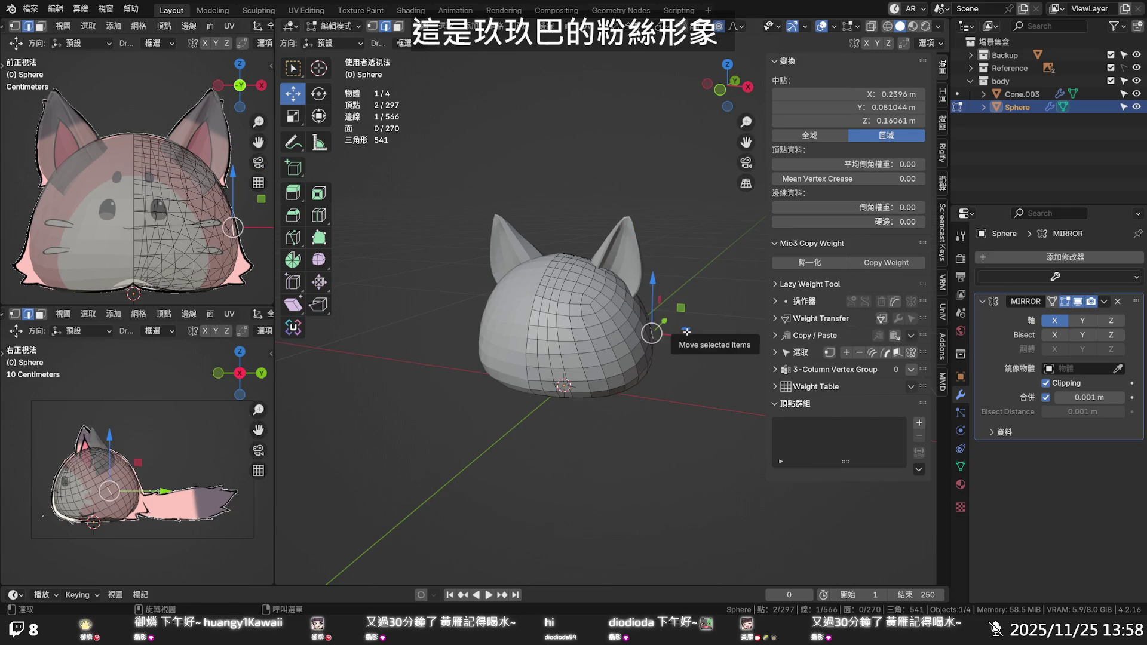
{"action": "key", "text": "Tab"}
{"action": "key", "text": "ctrl+v"}
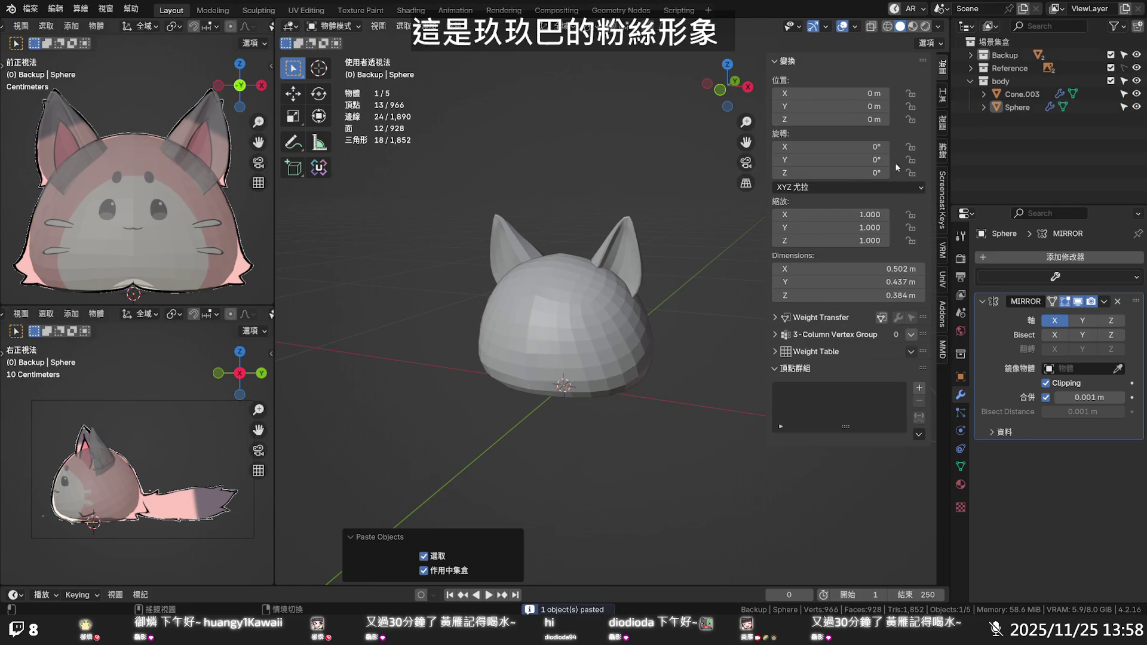
{"action": "key", "text": "KP_Decimal"}
Move Plane.006 into the body collection and enter its Edit Mode
{"action": "left_click", "coordinate": [1022, 68]}
{"action": "mouse_move", "coordinate": [1022, 67]}
{"action": "left_mouse_down"}
{"action": "mouse_move", "coordinate": [1034, 148]}
{"action": "mouse_move", "coordinate": [1016, 94]}
{"action": "left_mouse_up"}
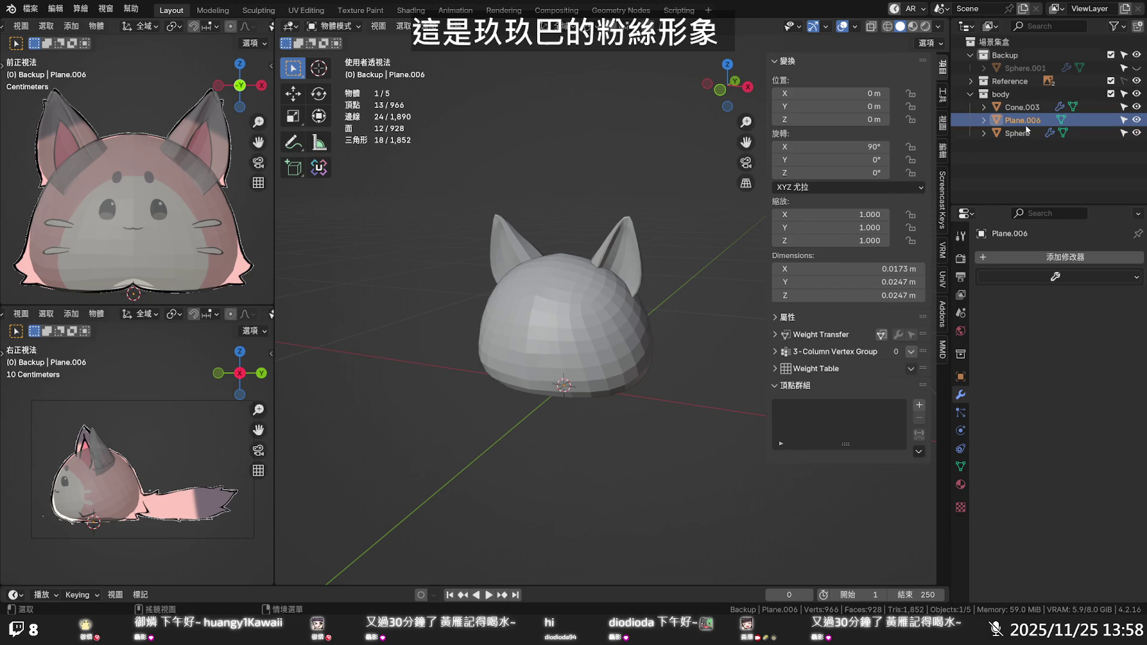
{"action": "scroll", "coordinate": [587, 179], "scroll_direction": "down", "scroll_amount": 4}
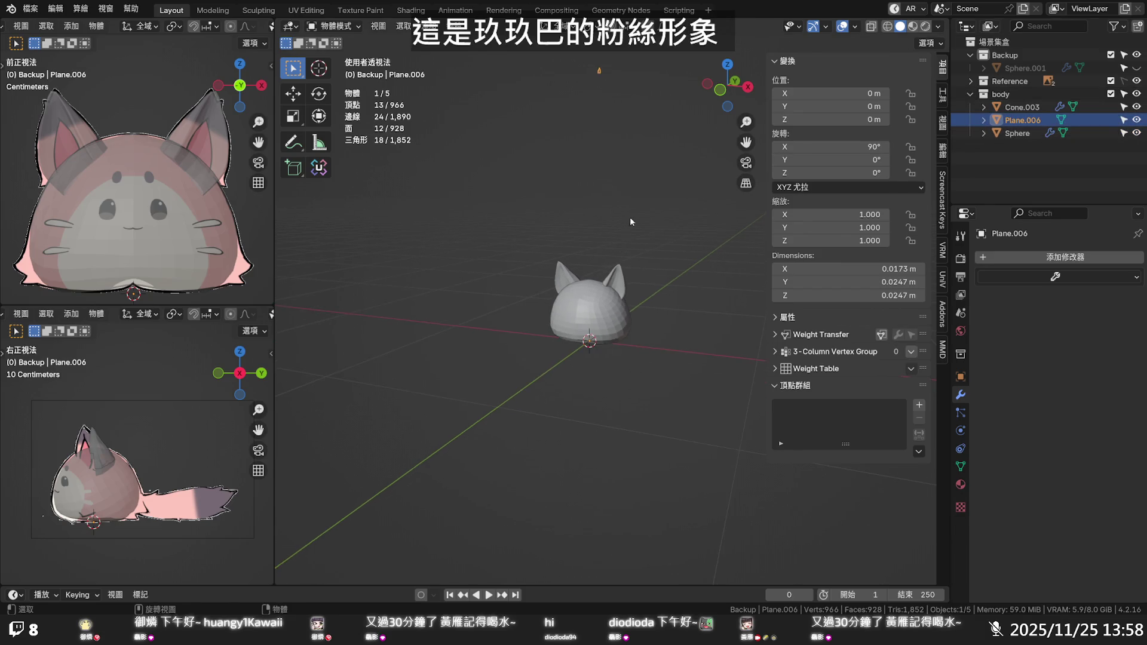
{"action": "key", "text": "Tab"}
Select all of the paw piece and bring it down toward the head along X and Z
{"action": "key", "text": "a"}
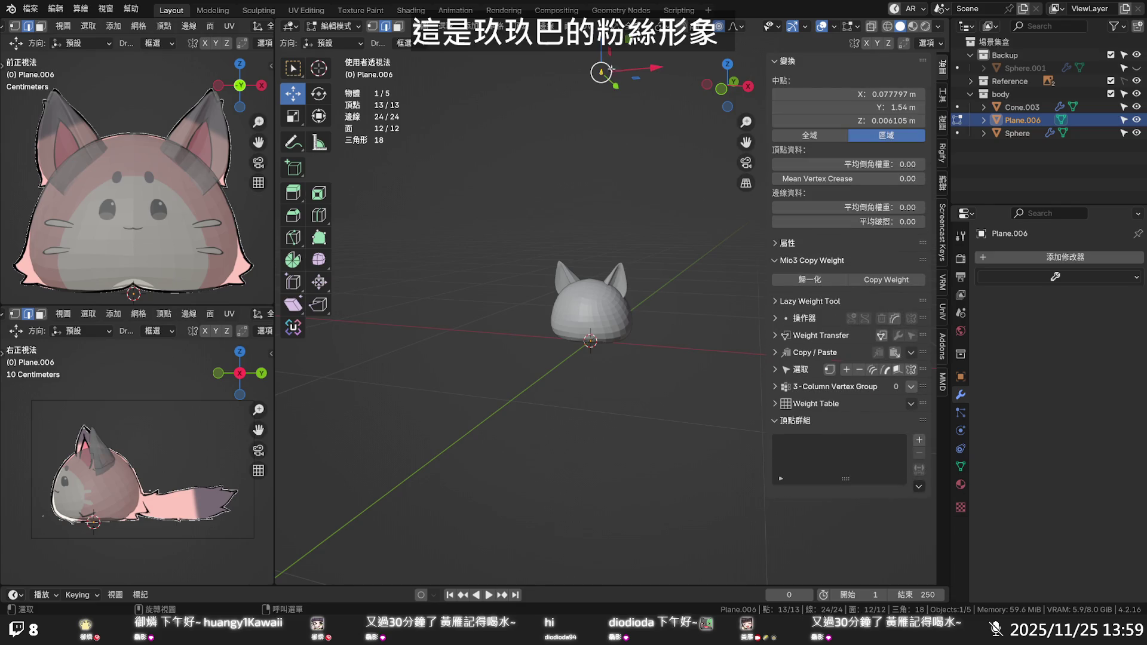
{"action": "left_click_drag", "start_coordinate": [604, 47], "coordinate": [603, 251]}
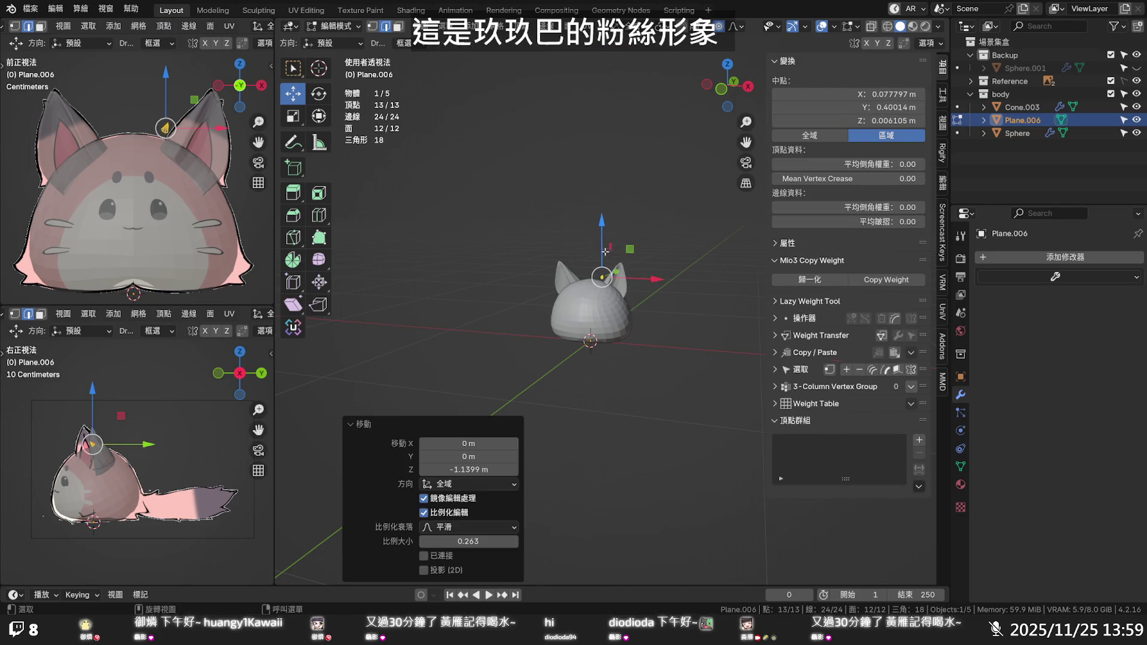
{"action": "left_click_drag", "start_coordinate": [644, 283], "coordinate": [680, 285]}
{"action": "left_click_drag", "start_coordinate": [639, 239], "coordinate": [641, 280]}
{"action": "scroll", "coordinate": [656, 294], "scroll_direction": "up", "scroll_amount": 5}
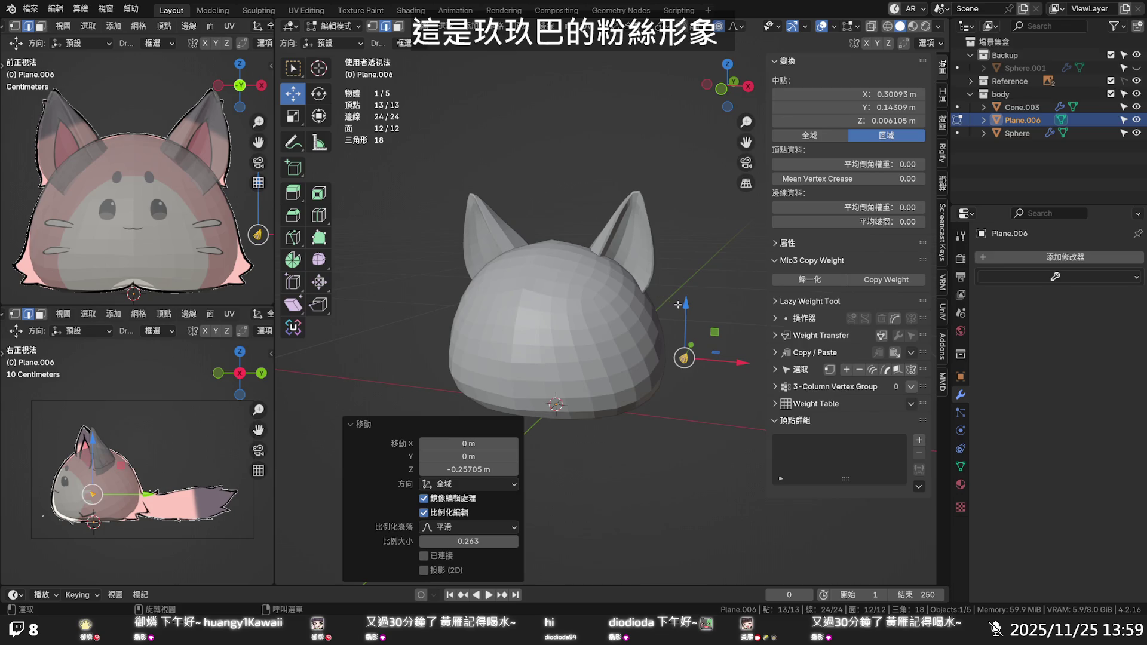
In front view, rotate the paw 84.2°, enlarge it about threefold, and settle it at the head's lower edge
{"action": "key", "text": "KP_1"}
{"action": "key", "text": "r"}
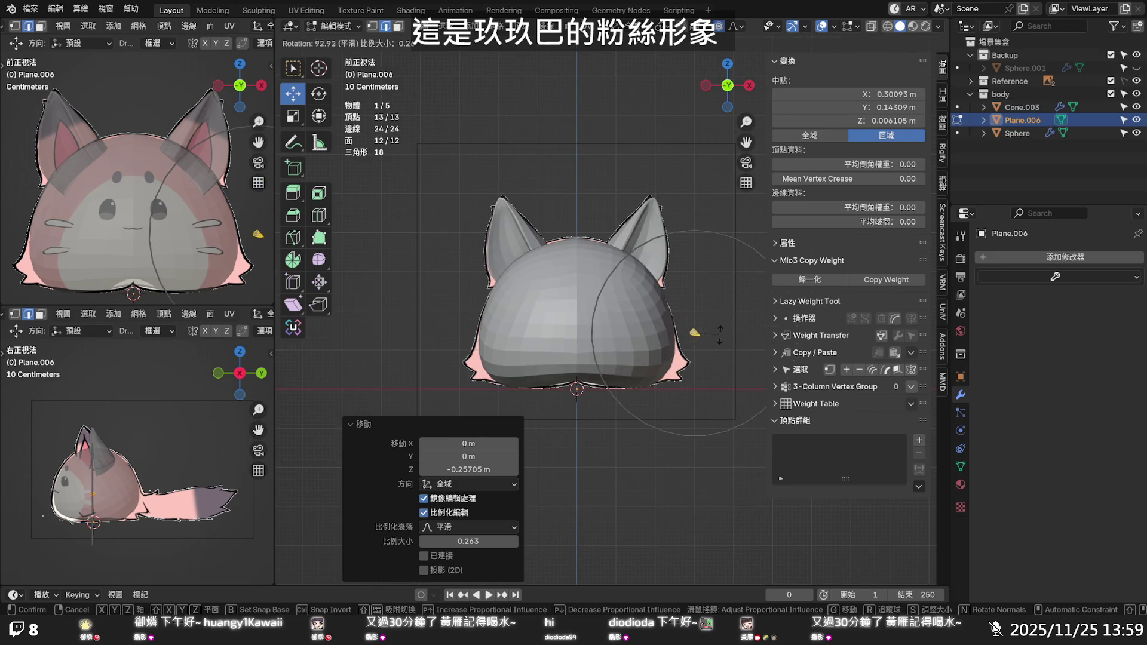
{"action": "left_click", "coordinate": [719, 340]}
{"action": "key", "text": "s"}
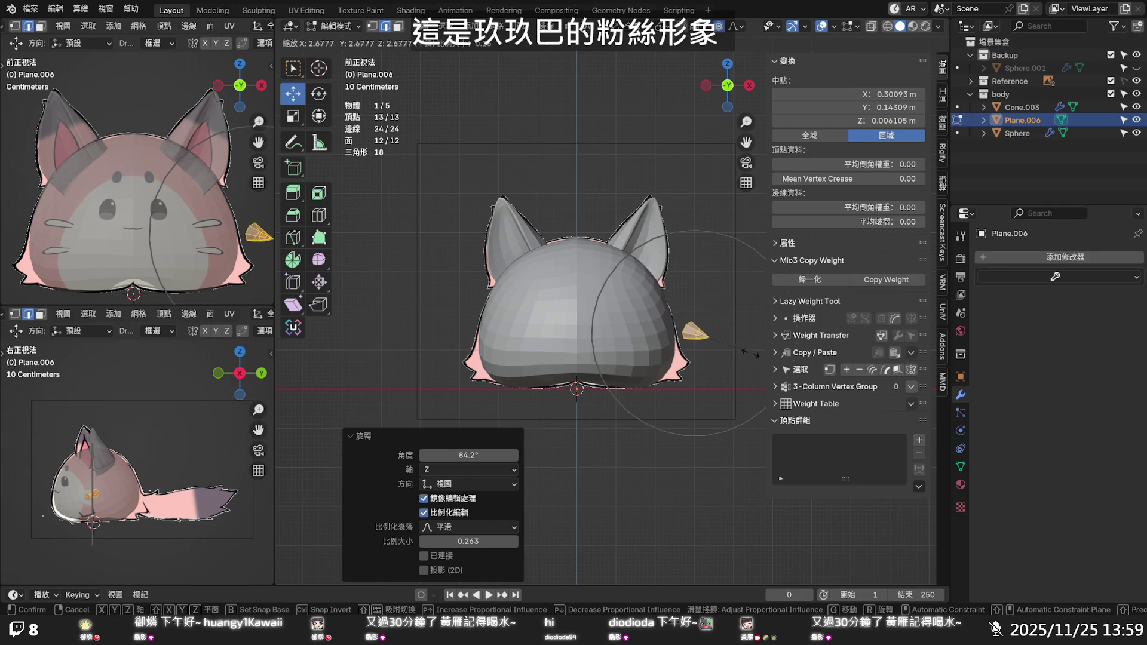
{"action": "left_click", "coordinate": [735, 342]}
{"action": "left_click_drag", "start_coordinate": [699, 286], "coordinate": [705, 326]}
{"action": "left_click_drag", "start_coordinate": [740, 368], "coordinate": [725, 365]}
{"action": "left_click", "coordinate": [725, 365]}
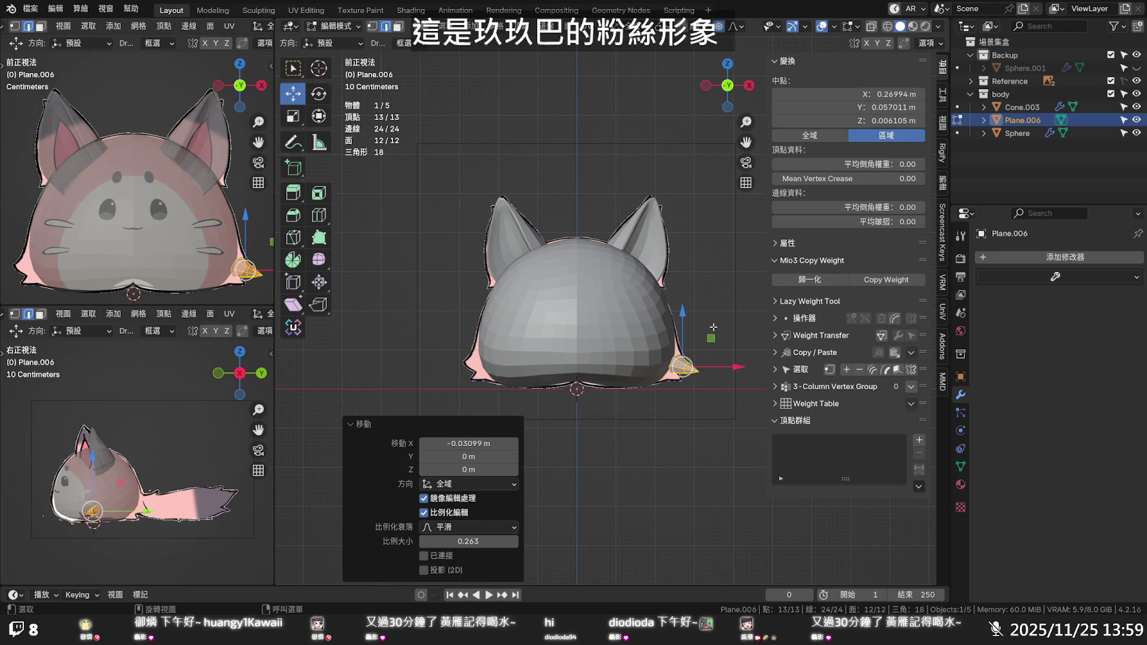
{"action": "left_click", "coordinate": [714, 327]}
{"action": "key", "text": "Tab"}
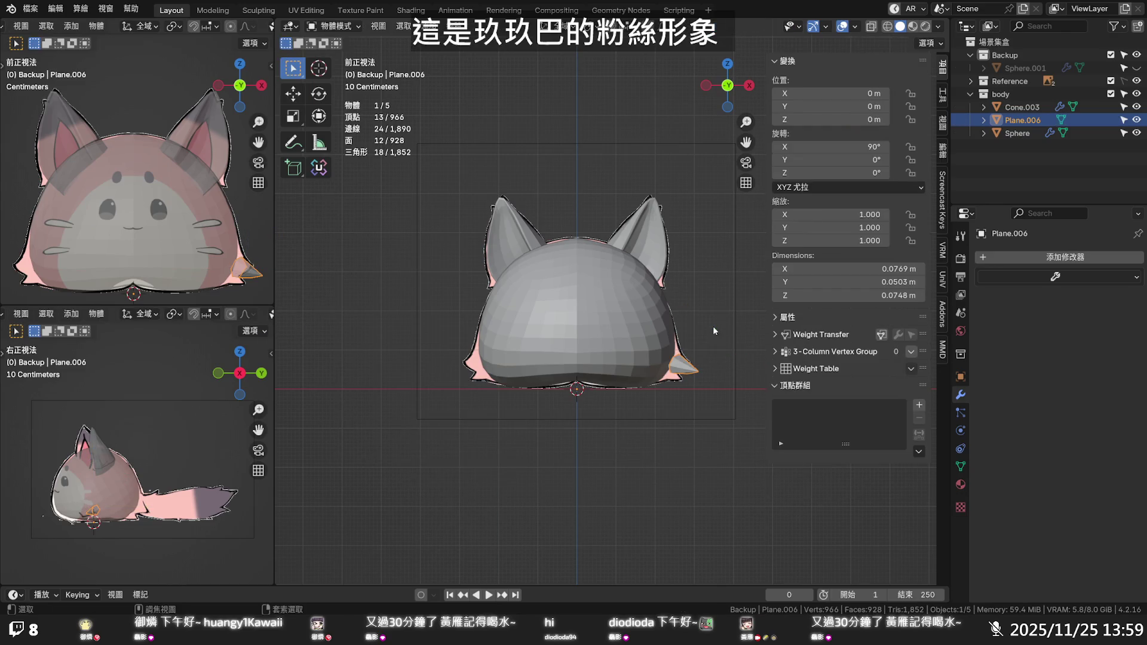
Save the file and add a Mirror modifier to Plane.006 for a matching left paw
{"action": "key", "text": "ctrl+s"}
{"action": "mouse_move", "coordinate": [712, 328]}
{"action": "middle_mouse_down"}
{"action": "mouse_move", "coordinate": [564, 346]}
{"action": "mouse_move", "coordinate": [695, 331]}
{"action": "middle_mouse_up"}
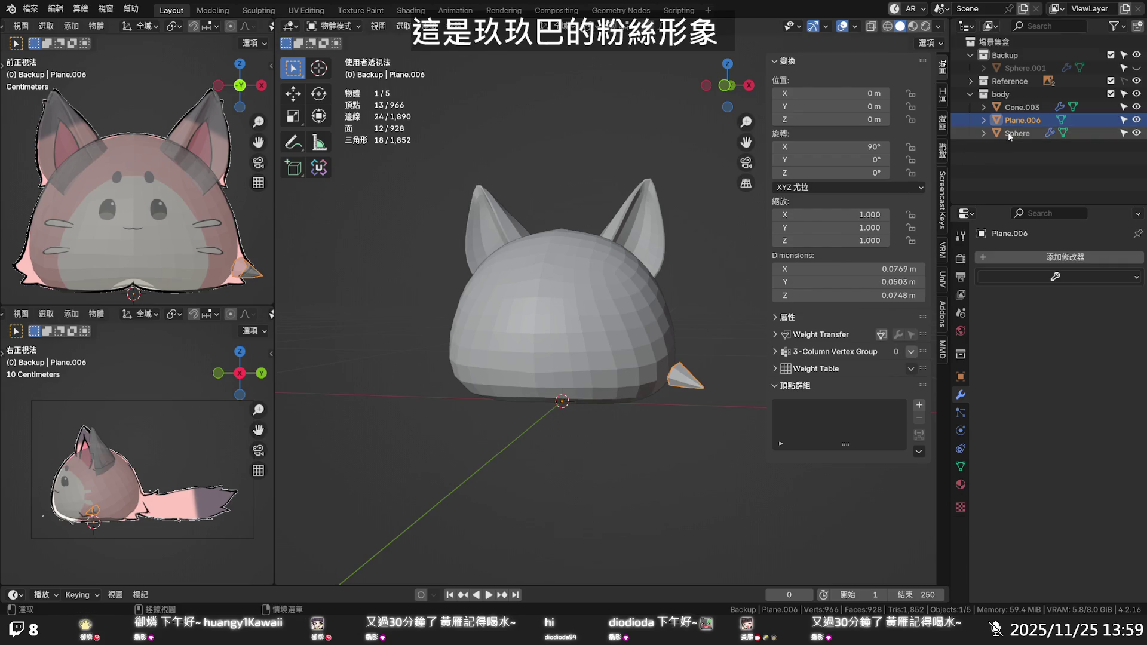
{"action": "left_click", "coordinate": [1024, 278]}
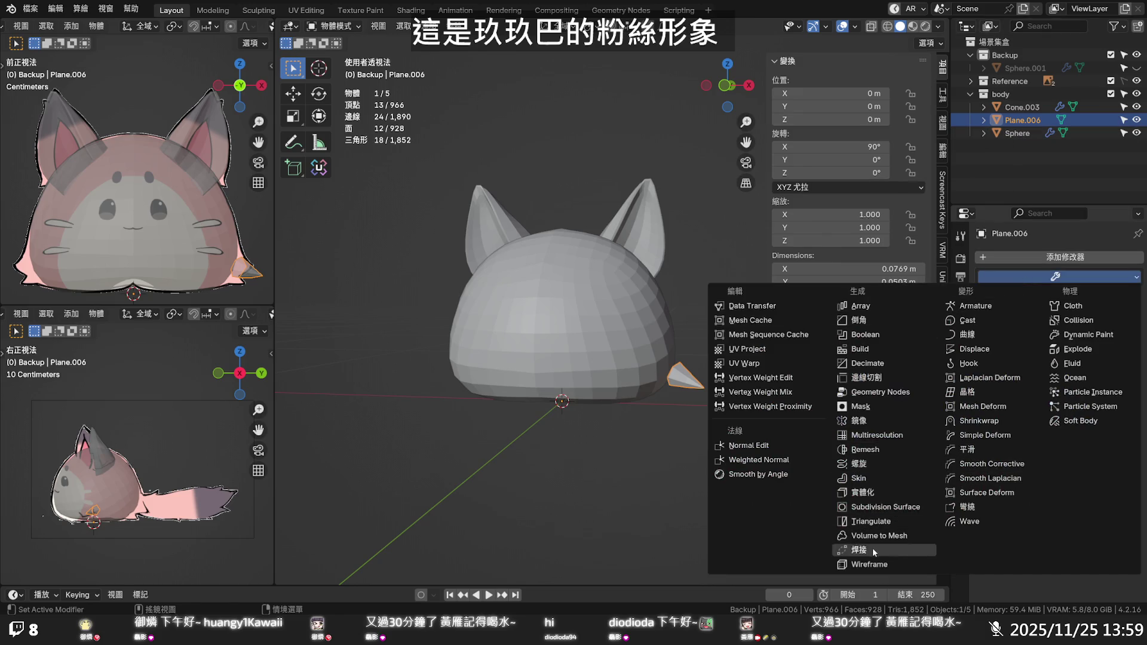
{"action": "left_click", "coordinate": [869, 422]}
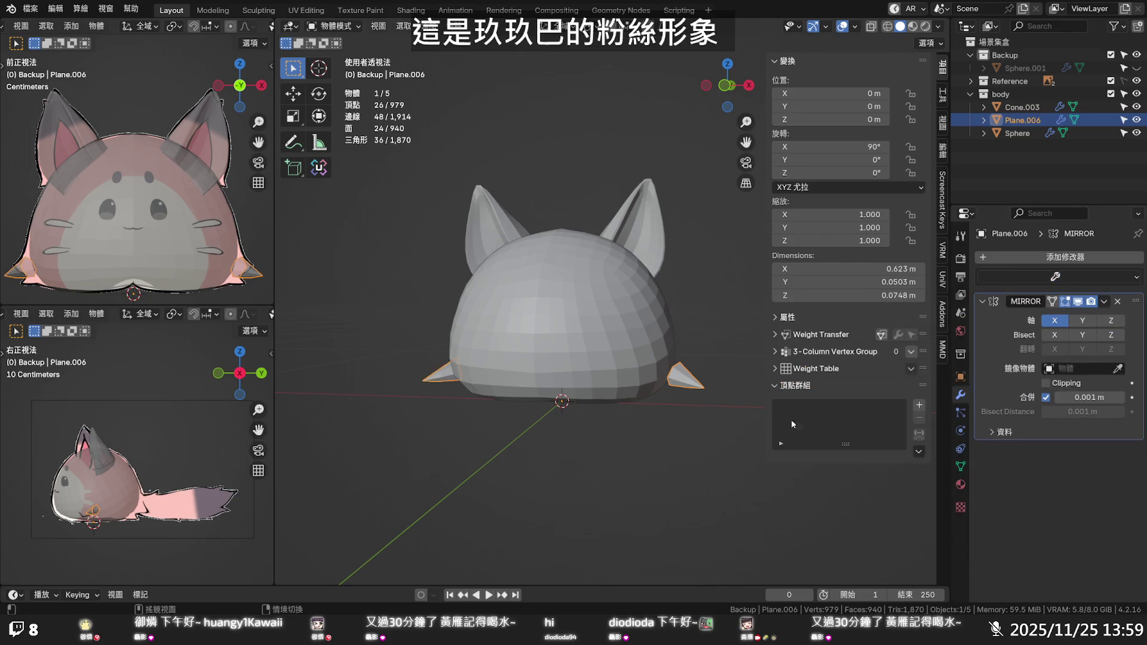
{"action": "left_click", "coordinate": [712, 341]}
{"action": "middle_click_drag", "start_coordinate": [713, 338], "coordinate": [725, 343]}
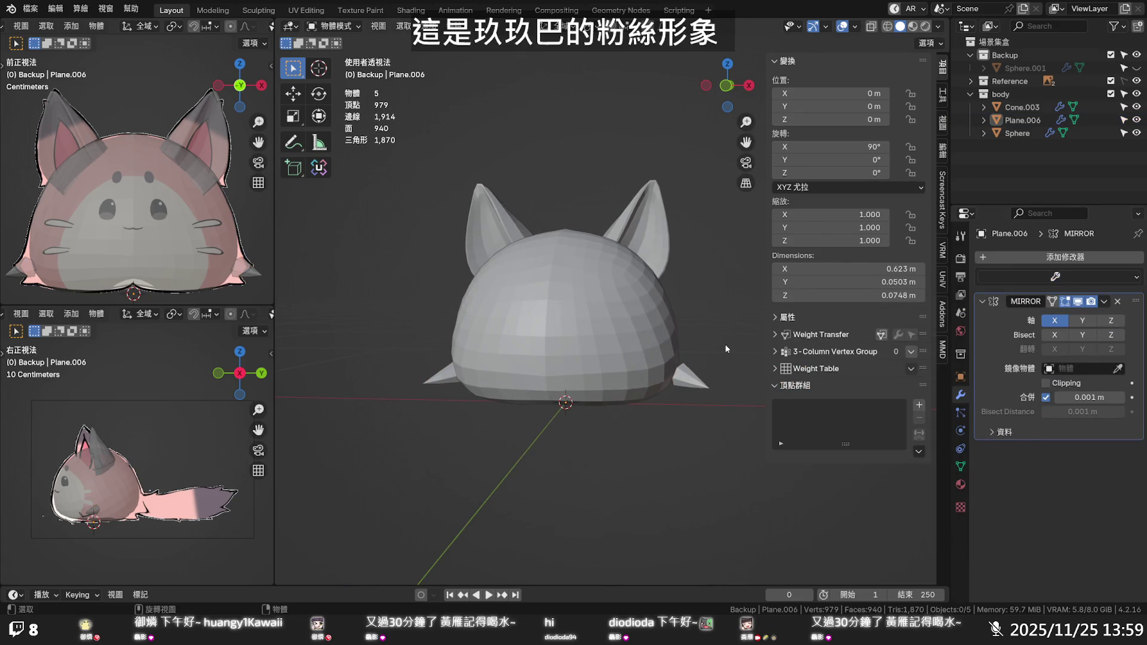
{"action": "left_click", "coordinate": [701, 379]}
Select an edge loop on the paw and slide it to a new position
{"action": "key", "text": "Tab"}
{"action": "left_click", "coordinate": [694, 380]}
{"action": "left_click", "coordinate": [694, 380], "text": "alt"}
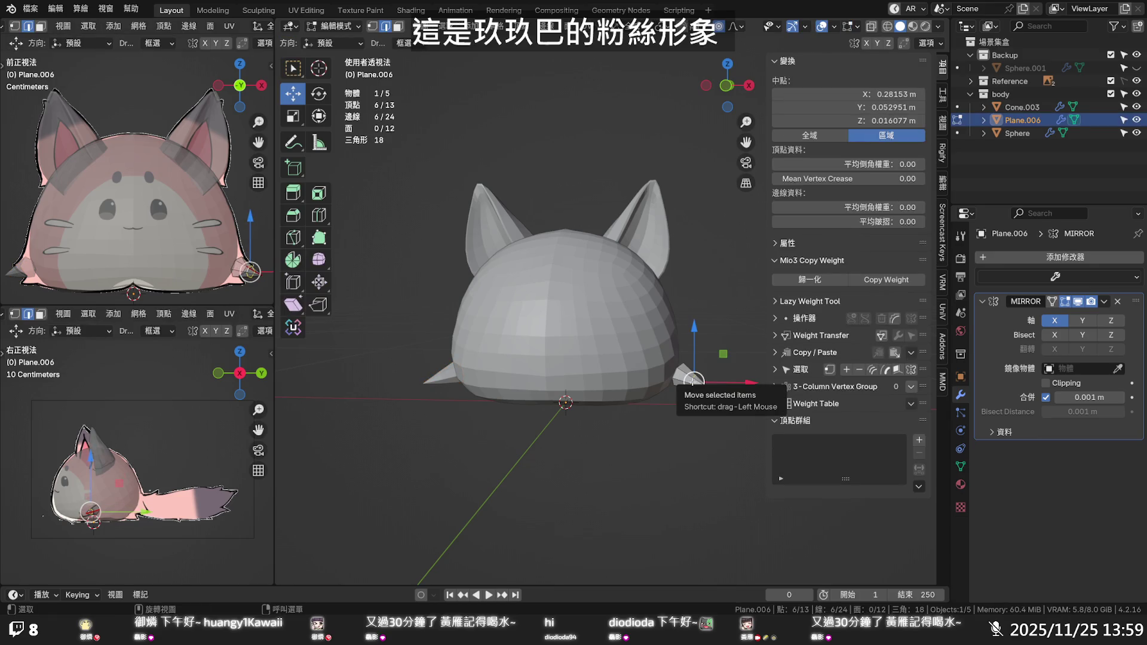
{"action": "key", "text": "g"}
{"action": "key", "text": "g"}
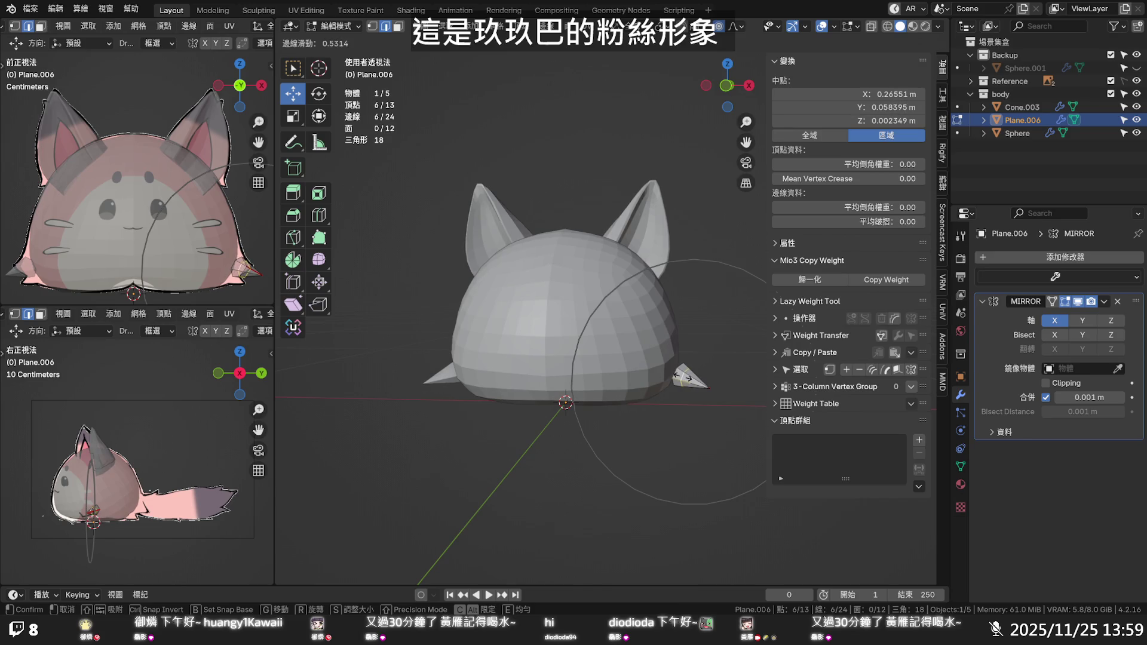
{"action": "left_click", "coordinate": [703, 385]}
Move a single paw vertex with proportional falloff, then centre the paw in front view
{"action": "key", "text": "1"}
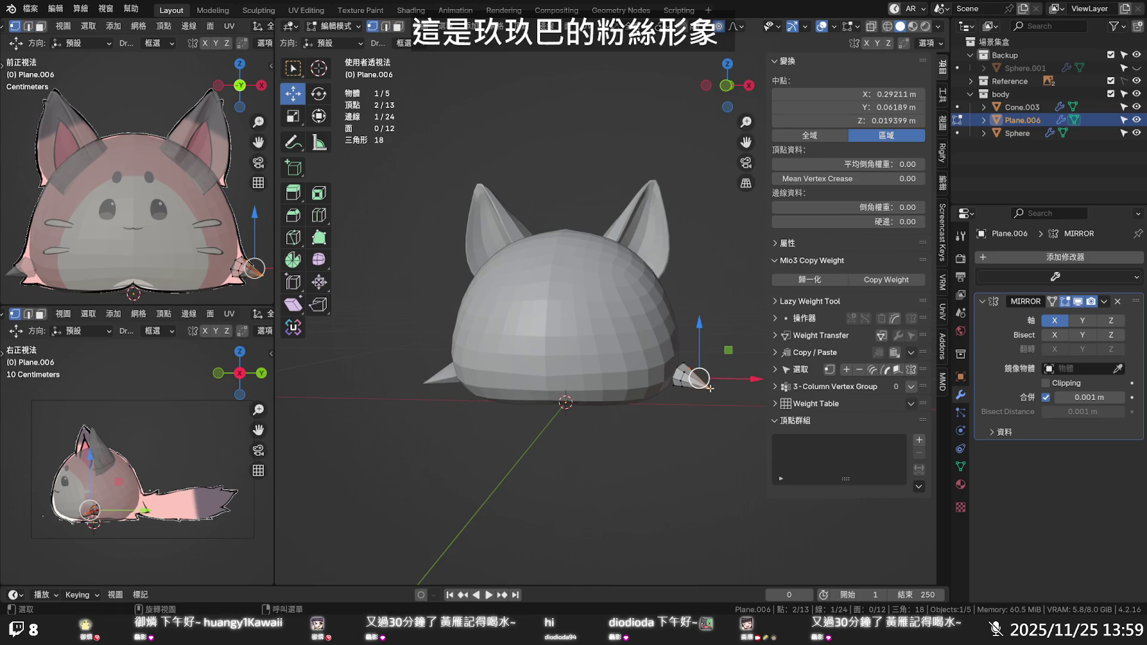
{"action": "left_click", "coordinate": [710, 388]}
{"action": "key", "text": "g"}
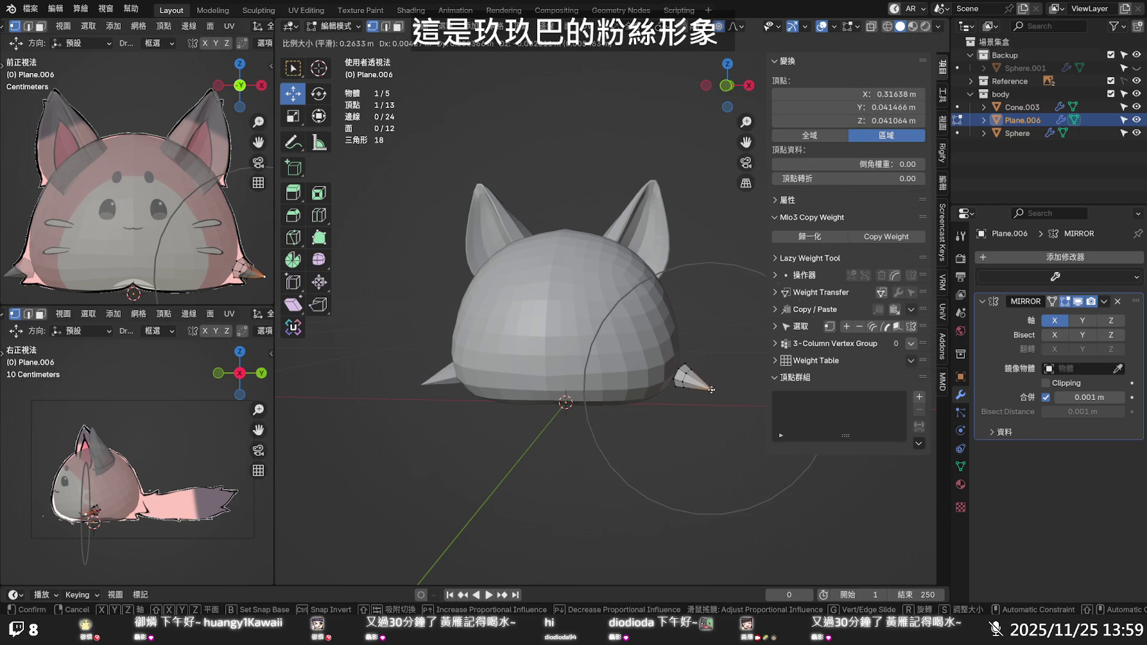
{"action": "scroll", "coordinate": [703, 385], "scroll_direction": "up", "scroll_amount": 1}
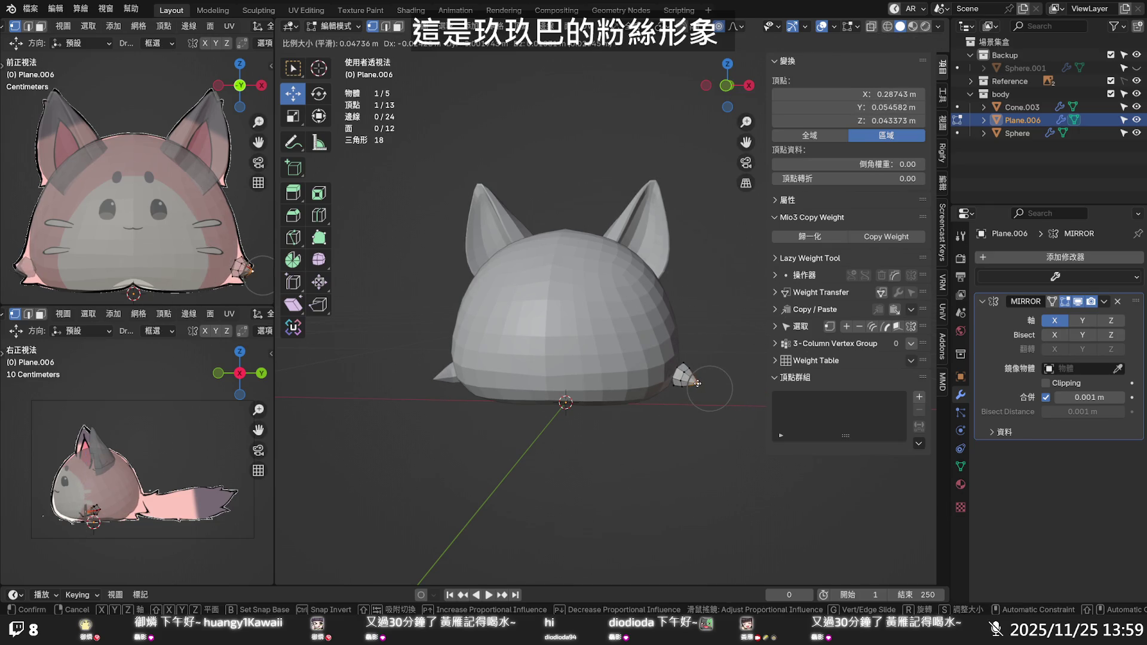
{"action": "left_click", "coordinate": [700, 384]}
{"action": "key", "text": "KP_1"}
{"action": "scroll", "coordinate": [711, 382], "scroll_direction": "up", "scroll_amount": 2}
{"action": "scroll", "coordinate": [721, 387], "scroll_direction": "up", "scroll_amount": 3}
{"action": "middle_click_drag", "start_coordinate": [721, 388], "coordinate": [602, 347], "text": "shift"}
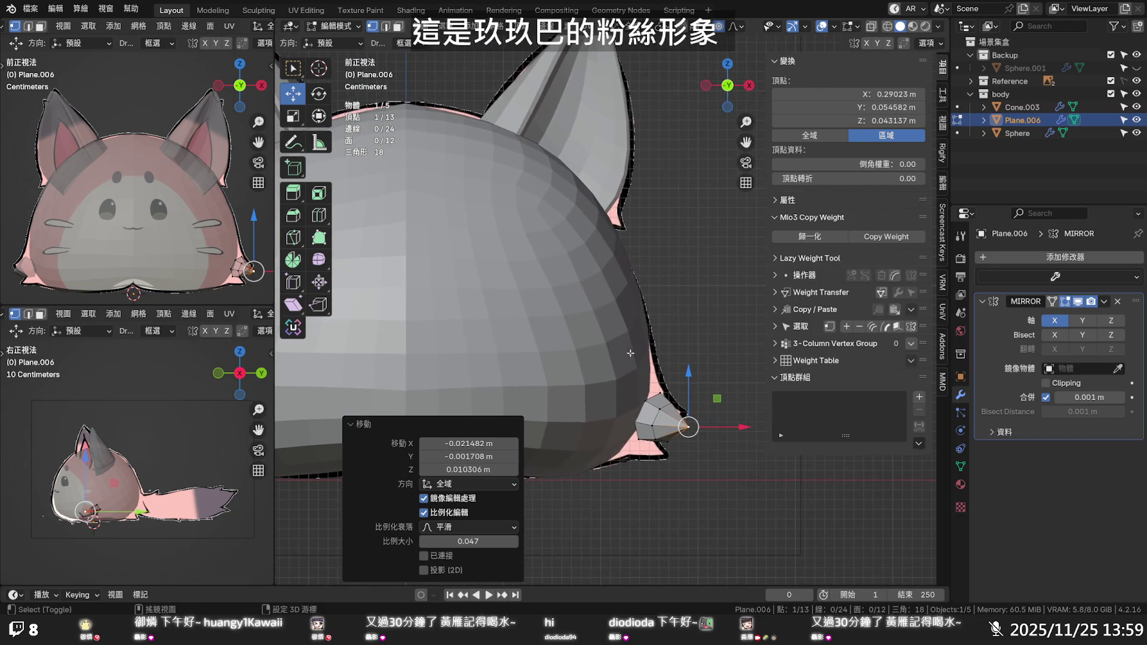
Adjust the paw-tip vertex along Z, raising and lowering it until it meets the head
{"action": "key", "text": "g"}
{"action": "key", "text": "z"}
{"action": "scroll", "coordinate": [687, 374], "scroll_direction": "up", "scroll_amount": 6}
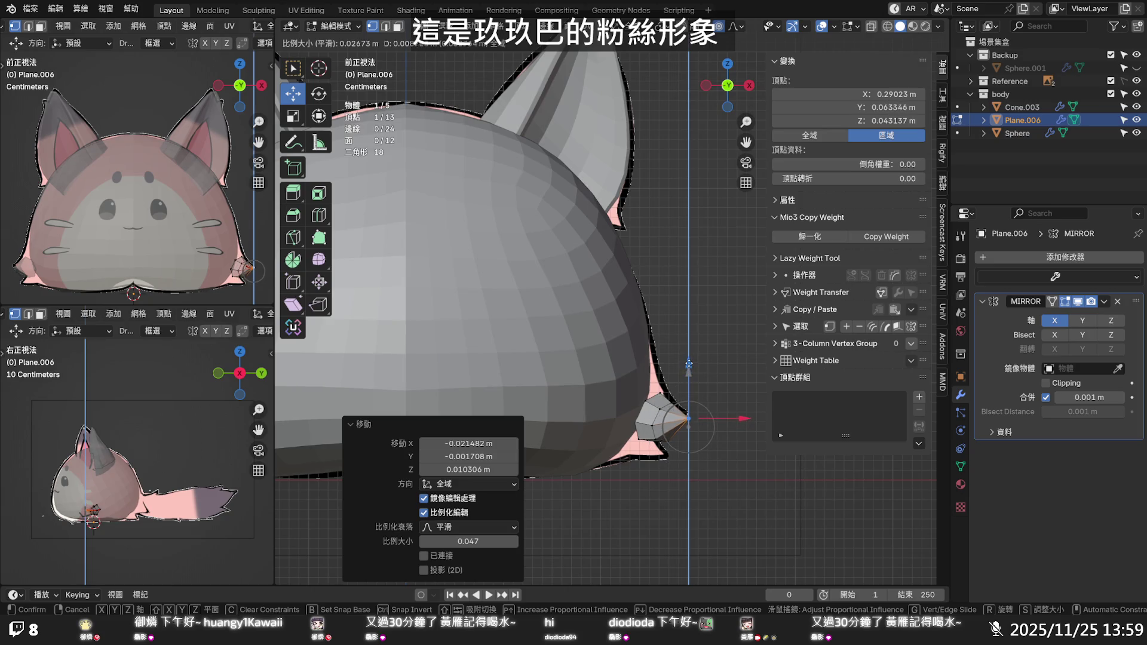
{"action": "left_click", "coordinate": [682, 380]}
{"action": "key", "text": "g"}
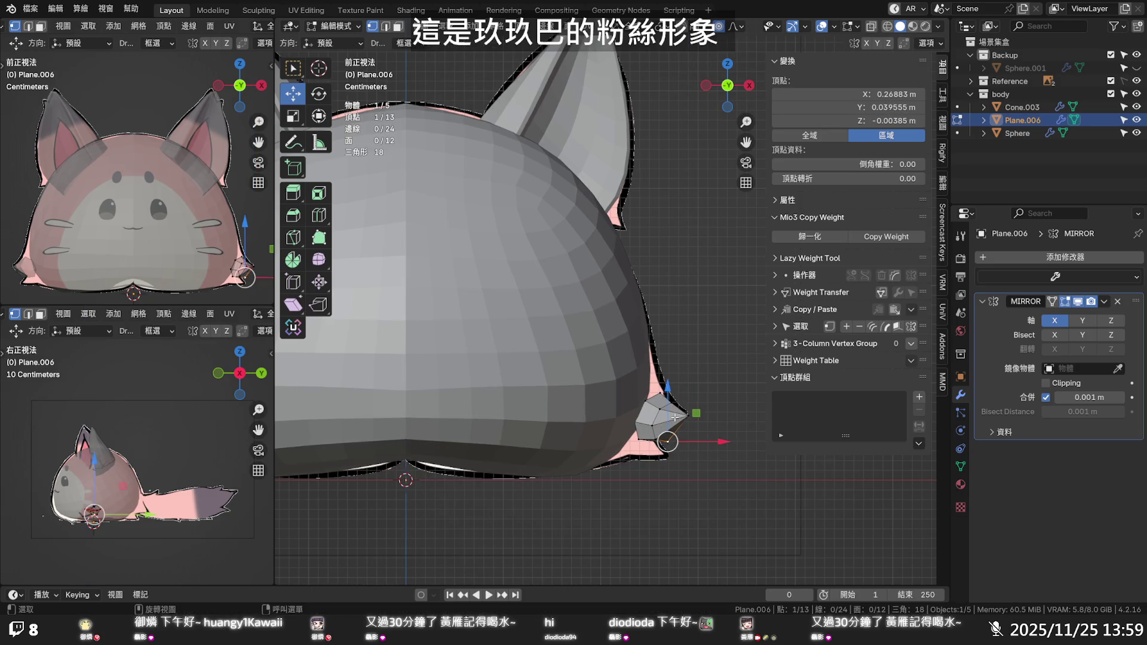
{"action": "key", "text": "z"}
{"action": "scroll", "coordinate": [666, 395], "scroll_direction": "down", "scroll_amount": 8}
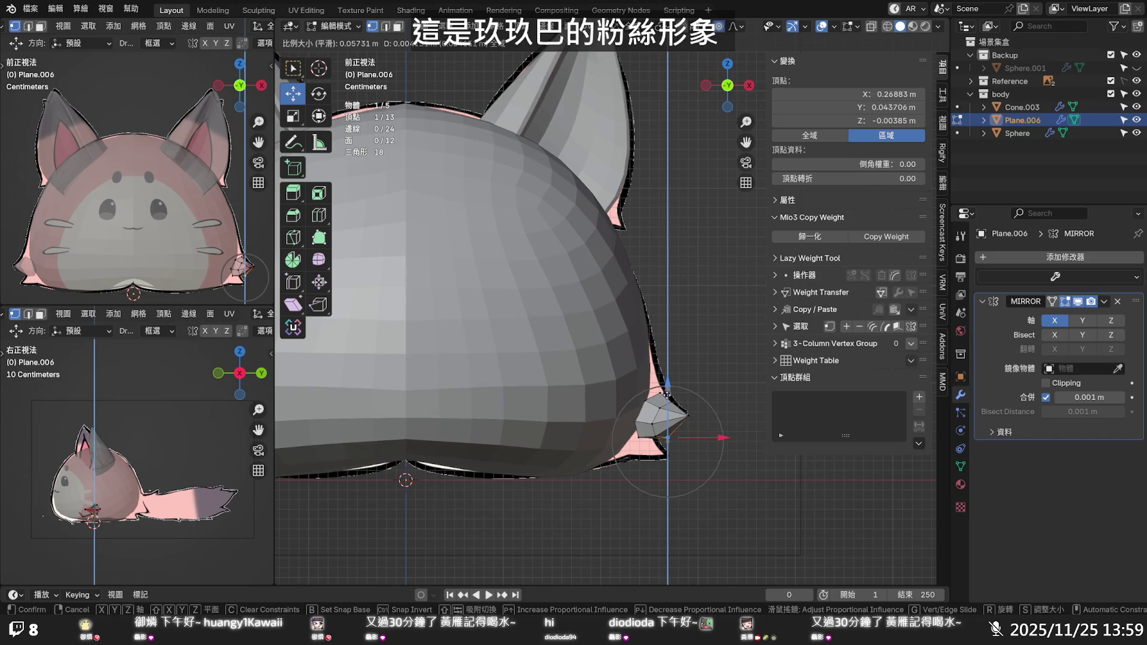
{"action": "left_click", "coordinate": [663, 396]}
{"action": "key", "text": "g"}
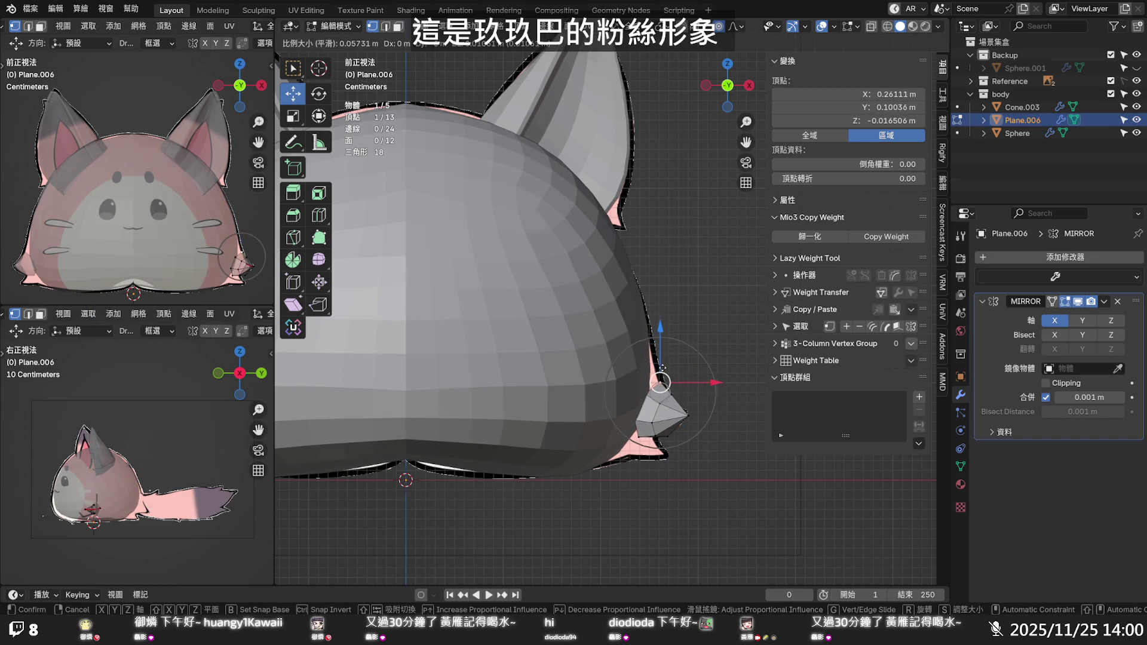
{"action": "left_click", "coordinate": [663, 366]}
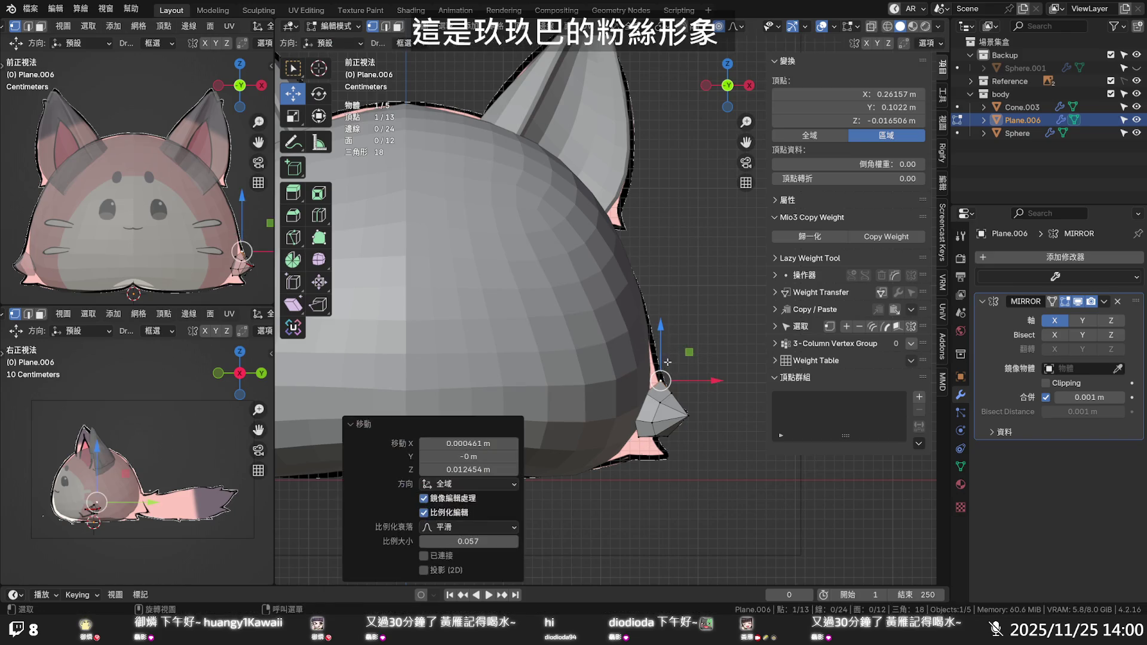
Deselect all and enable X-ray to view the paw through the head
{"action": "left_click", "coordinate": [697, 328]}
{"action": "key", "text": "alt+z"}
{"action": "middle_click_drag", "start_coordinate": [692, 334], "coordinate": [544, 339]}
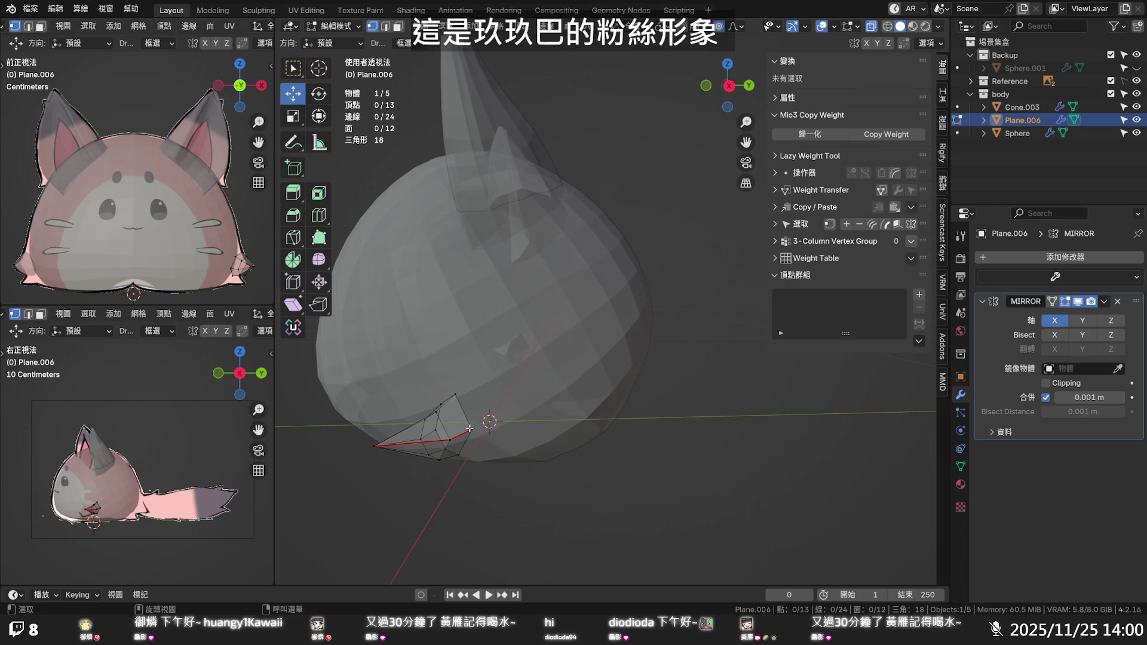
Move the paw's tip vertex with proportional falloff and deselect it
{"action": "left_click", "coordinate": [376, 445]}
{"action": "key", "text": "g"}
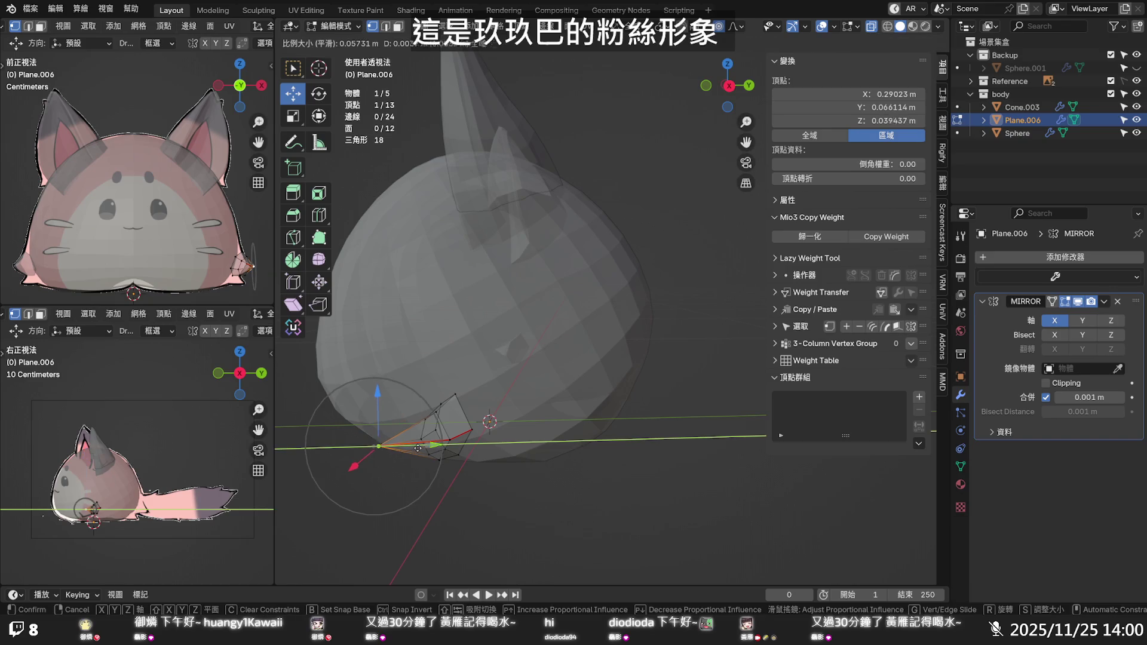
{"action": "scroll", "coordinate": [457, 452], "scroll_direction": "down", "scroll_amount": 2}
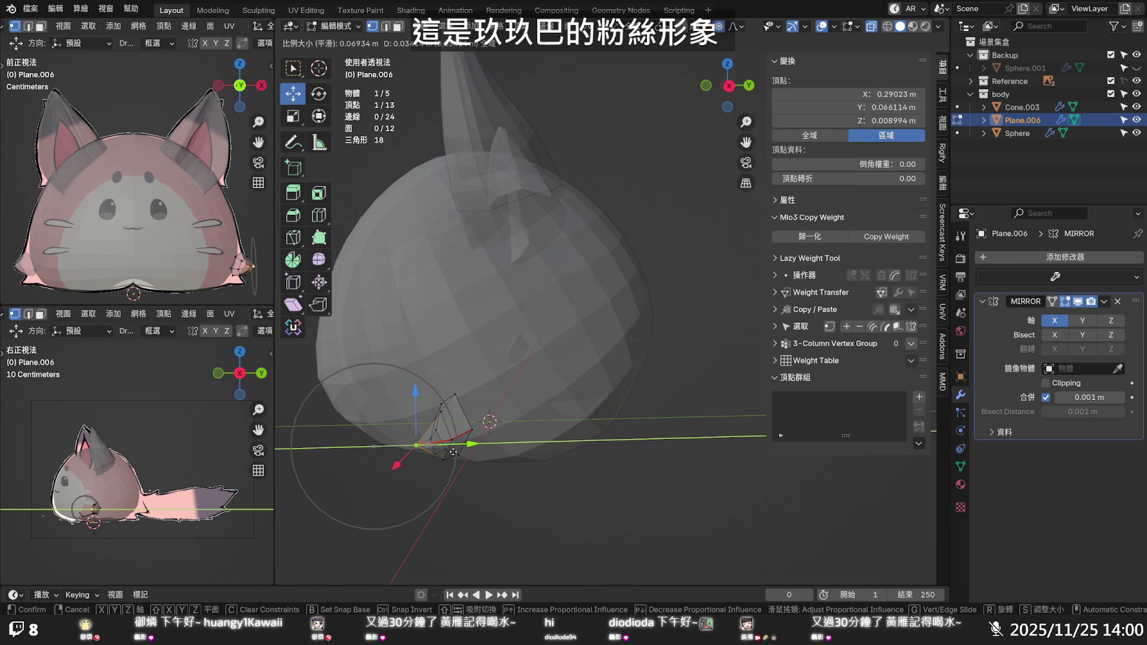
{"action": "left_click", "coordinate": [454, 452]}
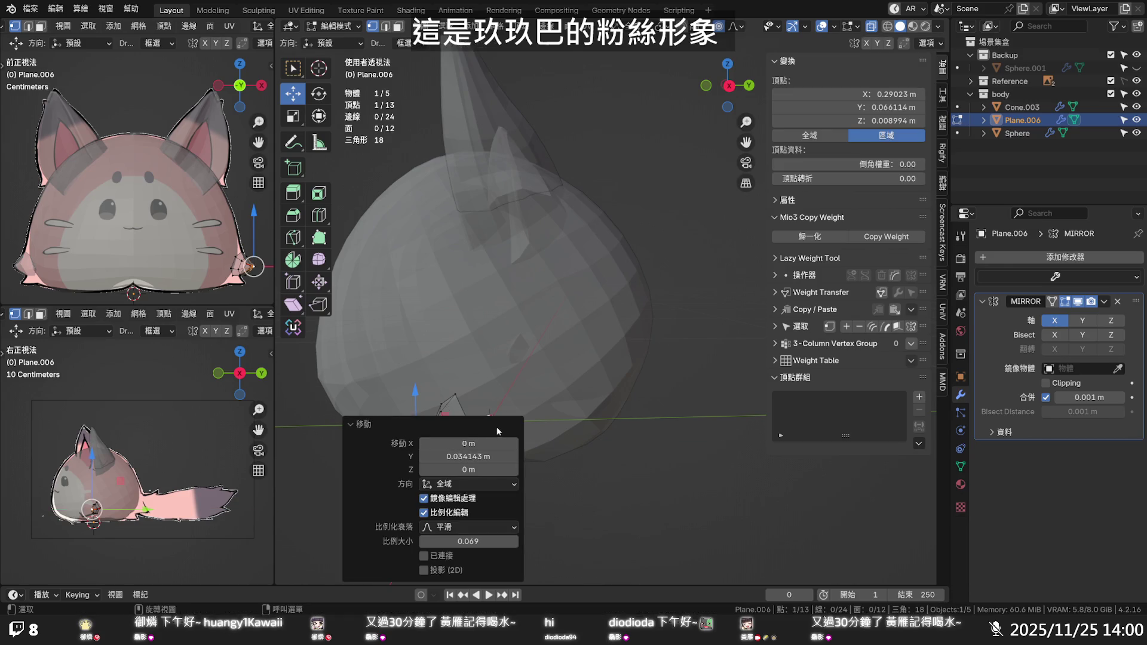
{"action": "left_click", "coordinate": [689, 451]}
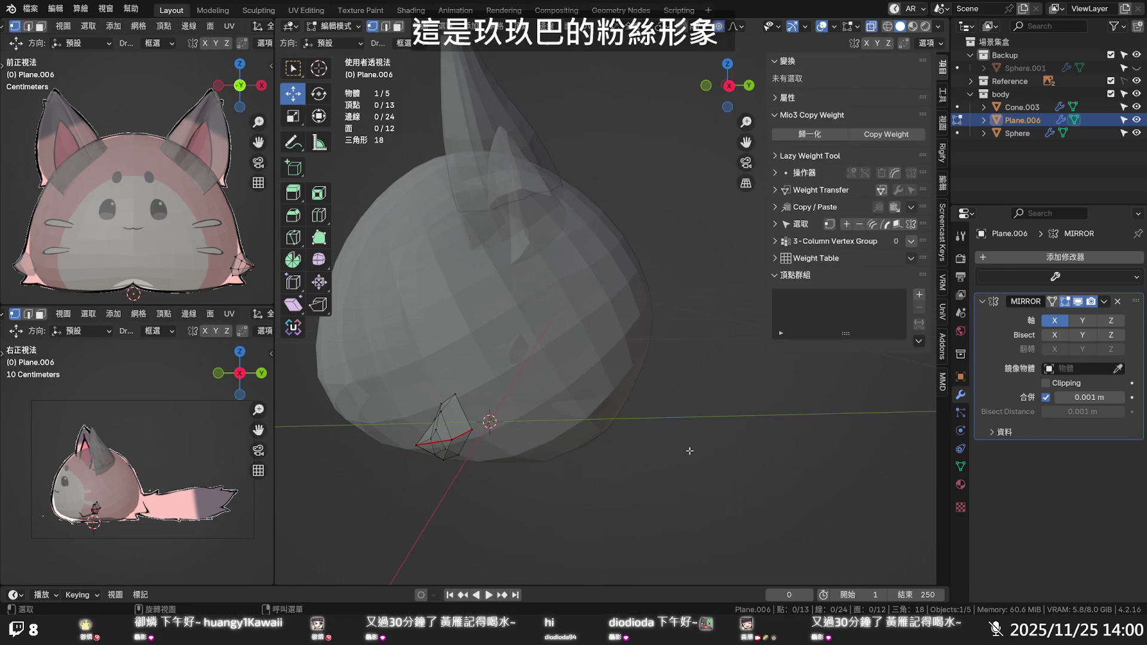
In the Right Ortho side view, lift a paw vertex with smooth falloff to match the reference
{"action": "key", "text": "KP_3"}
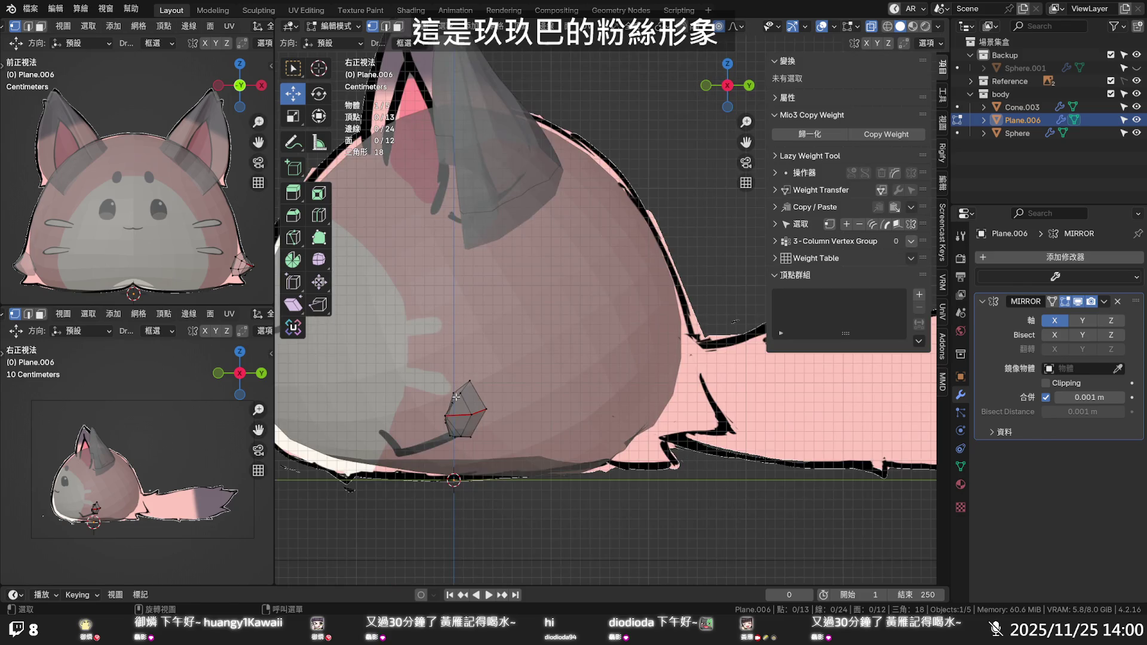
{"action": "middle_click_drag", "start_coordinate": [452, 405], "coordinate": [516, 406]}
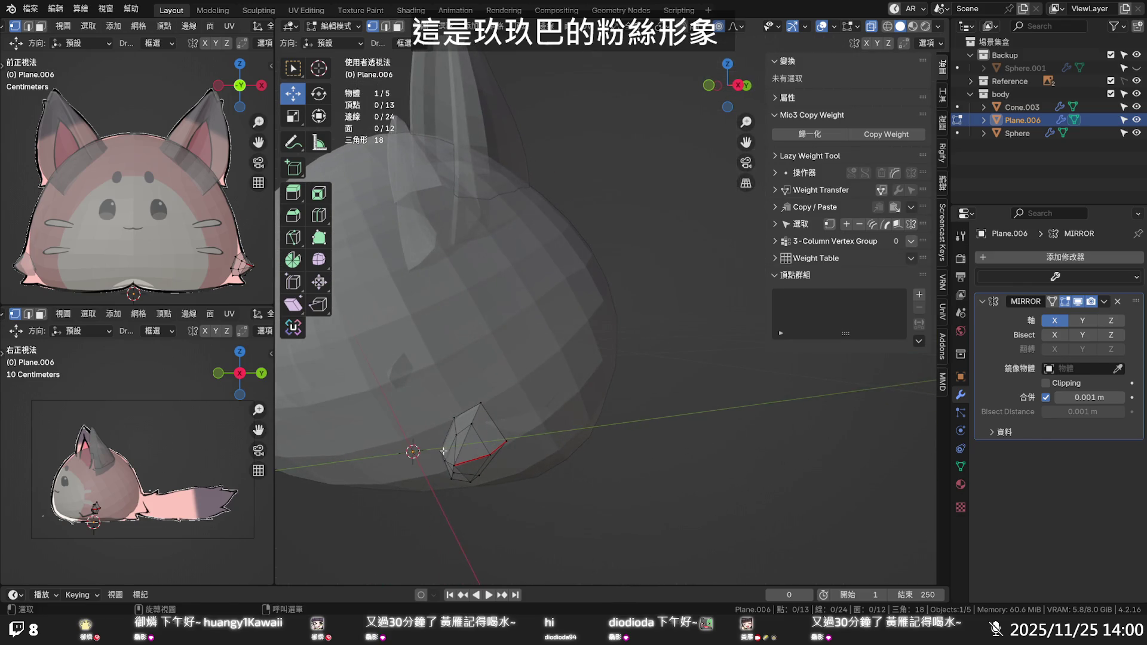
{"action": "left_click", "coordinate": [442, 452]}
{"action": "key", "text": "KP_3"}
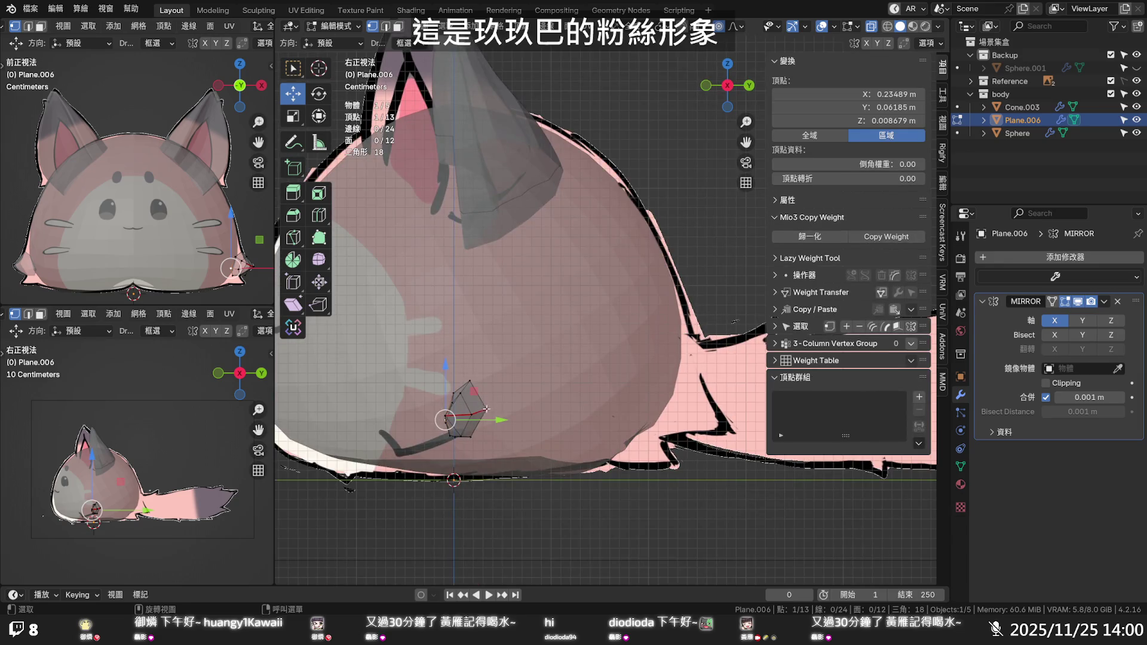
{"action": "key", "text": "g"}
{"action": "scroll", "coordinate": [442, 413], "scroll_direction": "down", "scroll_amount": 3}
{"action": "scroll", "coordinate": [438, 412], "scroll_direction": "down", "scroll_amount": 2}
{"action": "scroll", "coordinate": [435, 412], "scroll_direction": "up", "scroll_amount": 2}
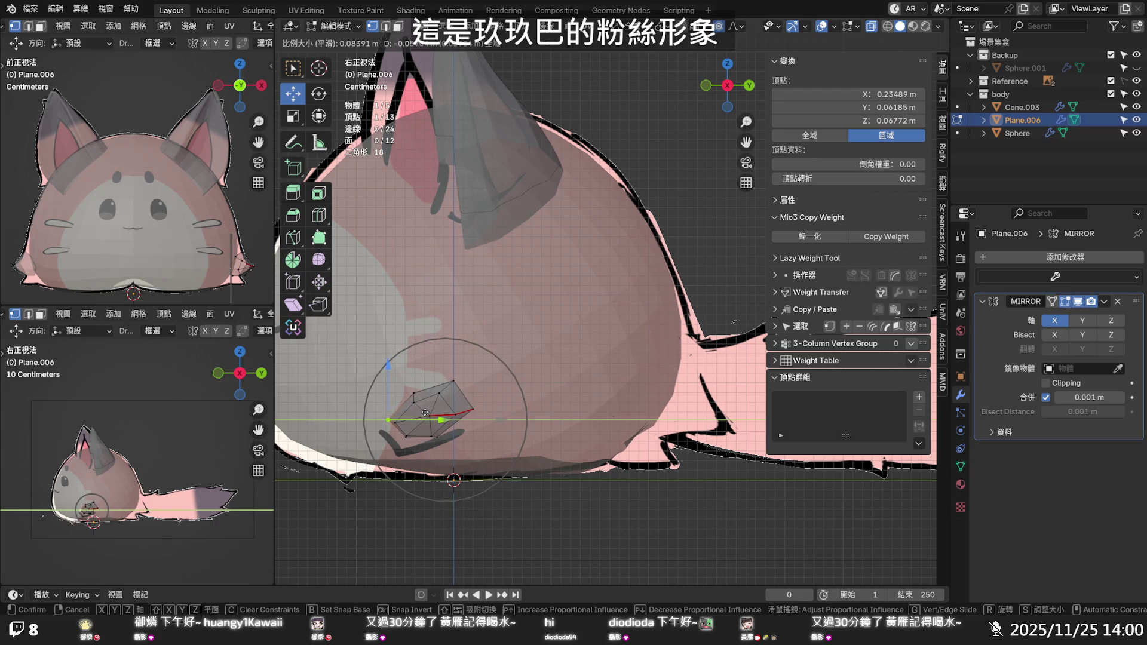
{"action": "left_click", "coordinate": [425, 413]}
Move another paw vertex constrained to the Y axis to fit the side reference
{"action": "left_click", "coordinate": [430, 415]}
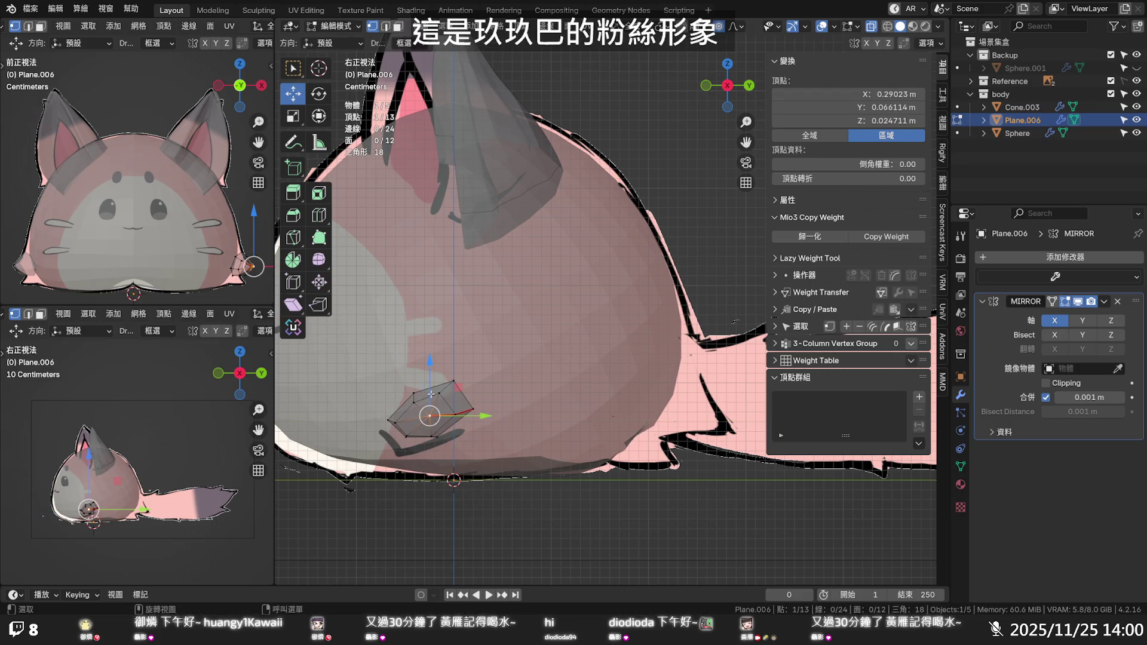
{"action": "key", "text": "g"}
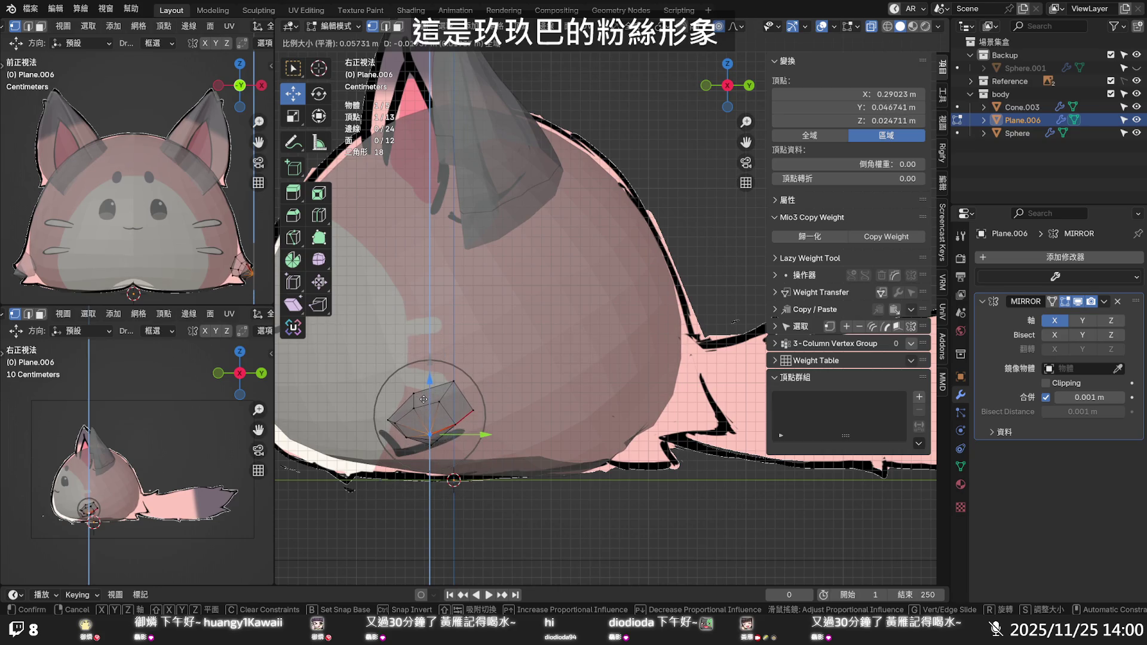
{"action": "key", "text": "y"}
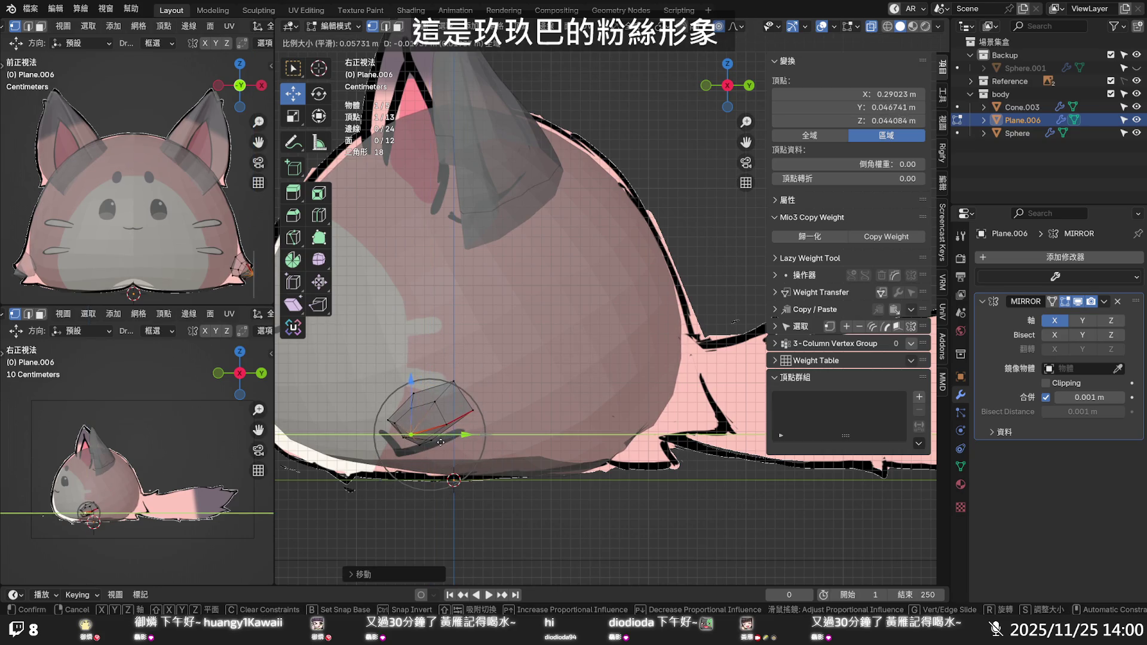
{"action": "key", "text": "z"}
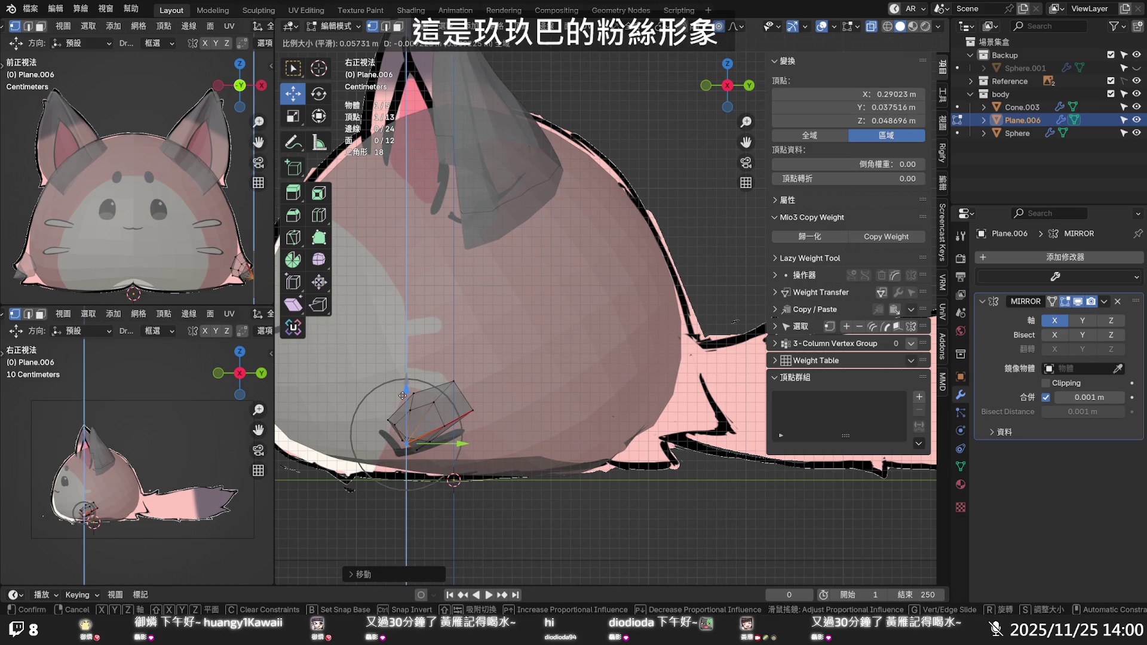
{"action": "key", "text": "y"}
{"action": "left_click", "coordinate": [434, 442]}
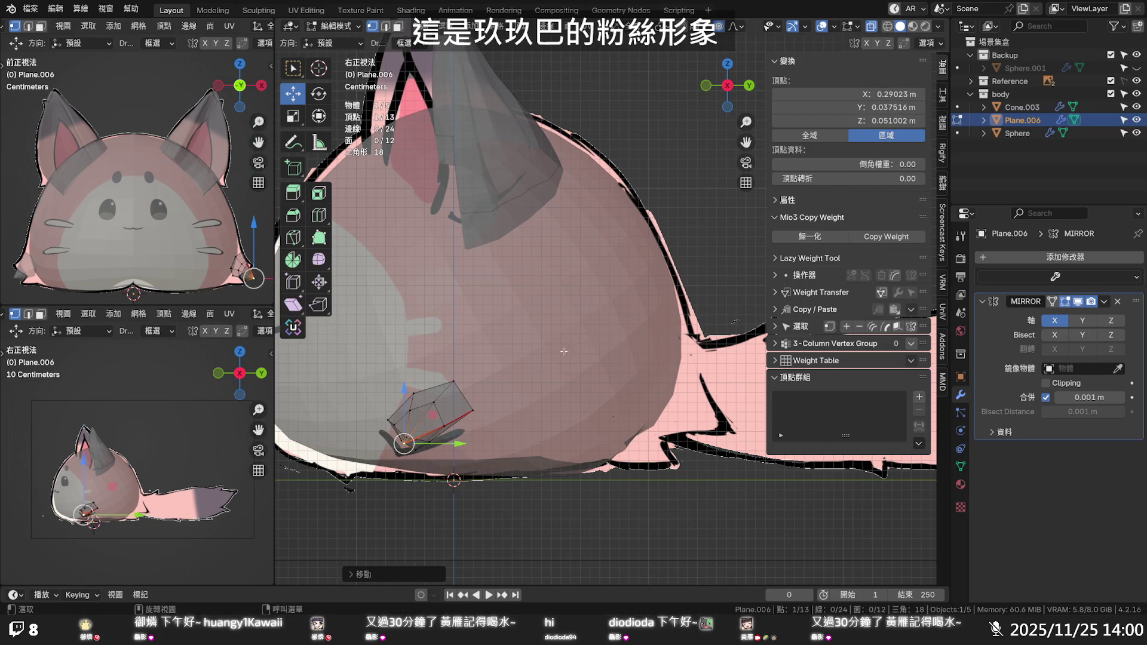
Return to Object Mode and turn off X-ray display
{"action": "key", "text": "Tab"}
{"action": "scroll", "coordinate": [538, 358], "scroll_direction": "down", "scroll_amount": 4}
{"action": "mouse_move", "coordinate": [538, 358]}
{"action": "middle_mouse_down"}
{"action": "mouse_move", "coordinate": [598, 397]}
{"action": "mouse_move", "coordinate": [701, 385]}
{"action": "middle_mouse_up"}
{"action": "scroll", "coordinate": [597, 393], "scroll_direction": "up", "scroll_amount": 3}
{"action": "key", "text": "alt+z"}
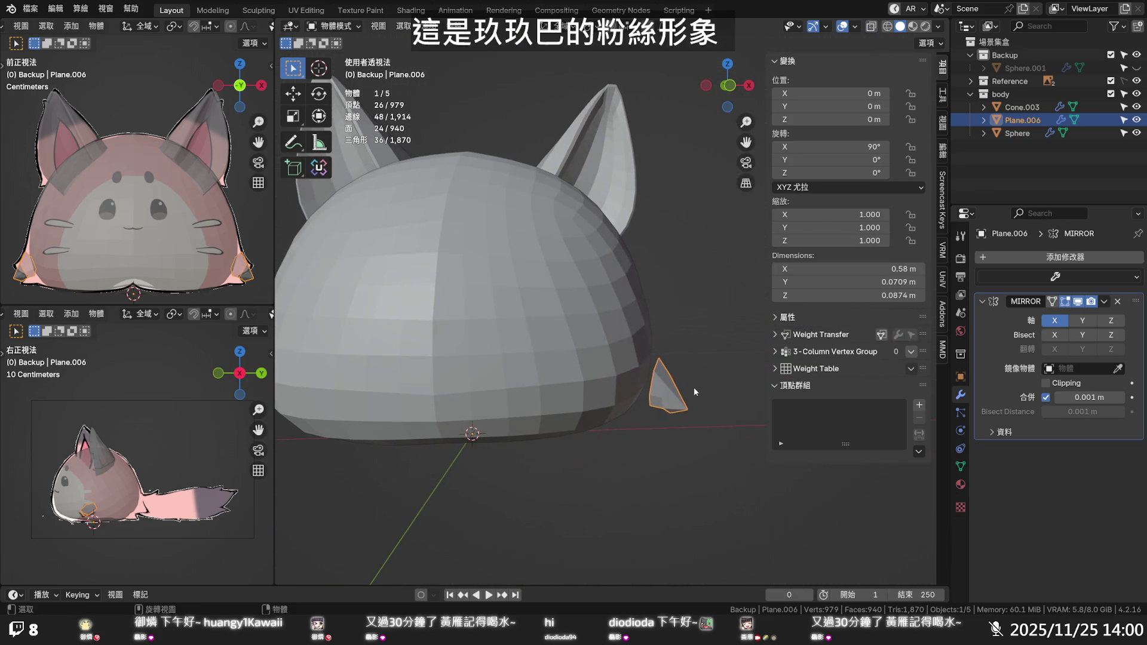
Select the Sphere body and zoom in from the front view with X-ray off
{"action": "key", "text": "alt+z"}
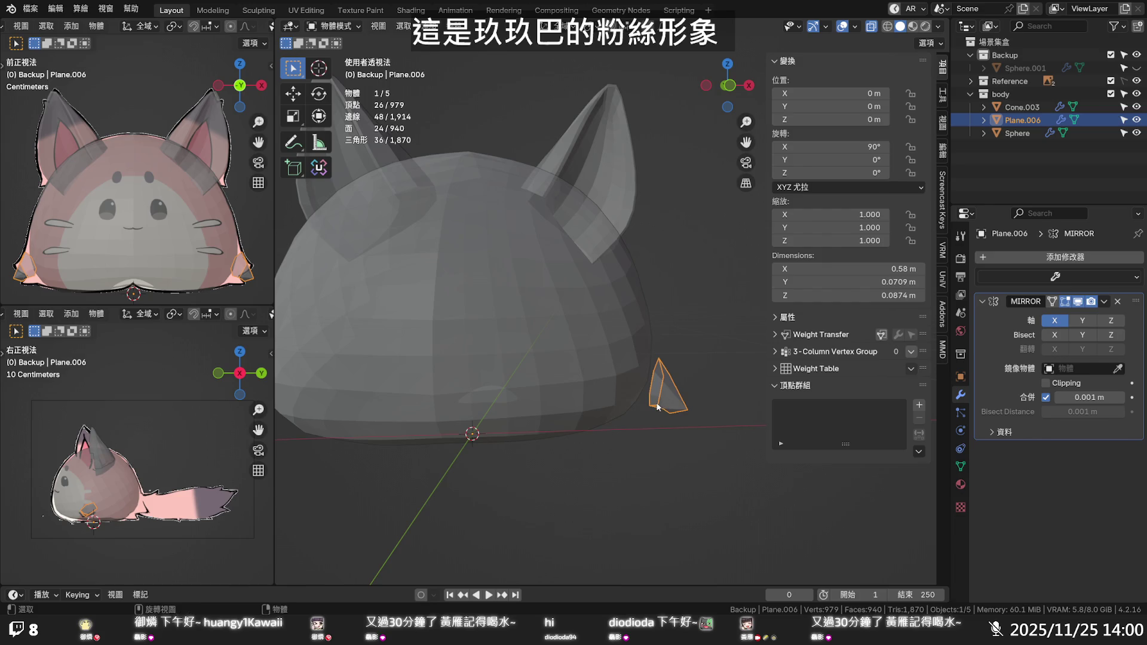
{"action": "key", "text": "alt+z"}
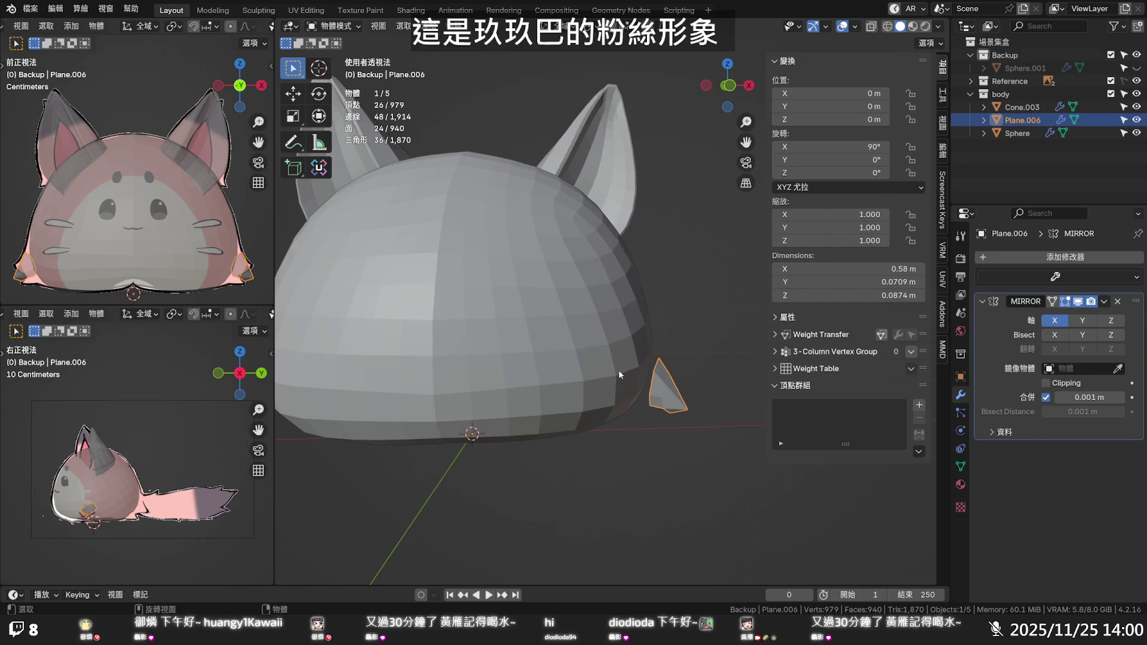
{"action": "left_click", "coordinate": [618, 370]}
{"action": "key", "text": "KP_1"}
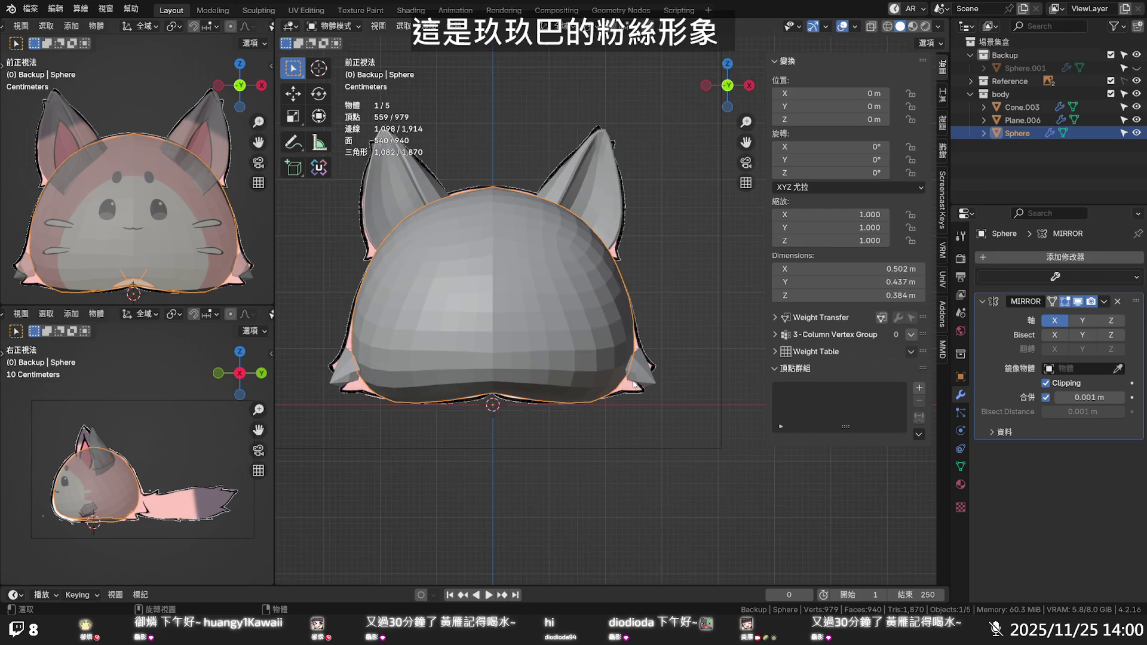
{"action": "scroll", "coordinate": [635, 384], "scroll_direction": "up", "scroll_amount": 1}
{"action": "scroll", "coordinate": [639, 385], "scroll_direction": "up", "scroll_amount": 1}
{"action": "scroll", "coordinate": [649, 387], "scroll_direction": "up", "scroll_amount": 1}
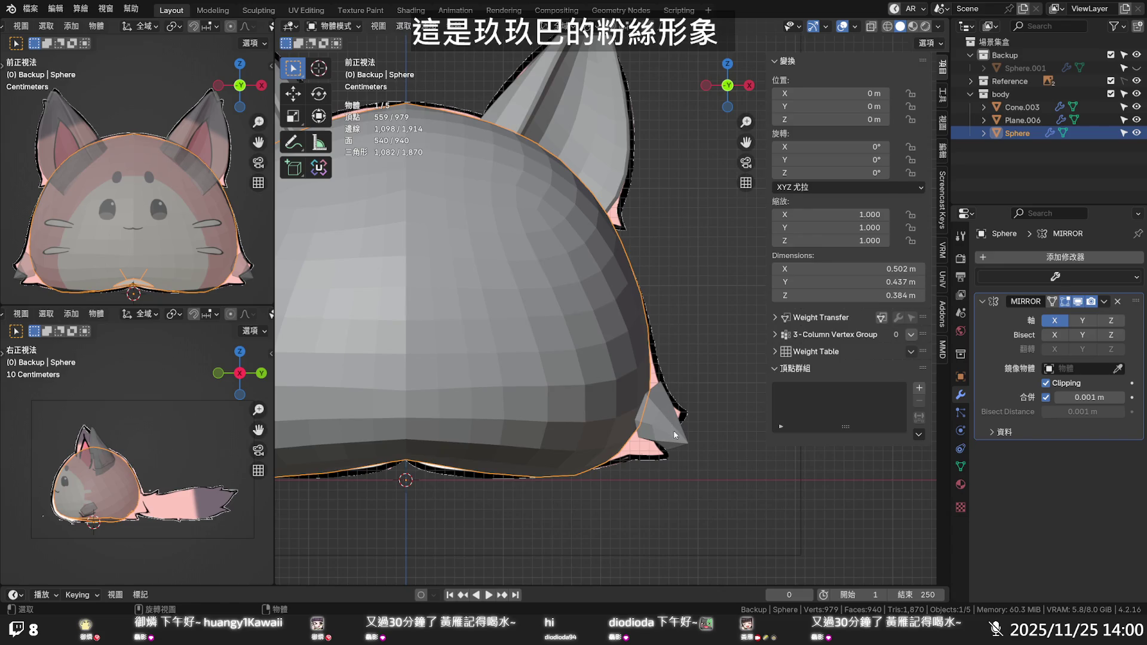
Hide and unhide all objects, then select the paw piece Plane.006
{"action": "key", "text": "h"}
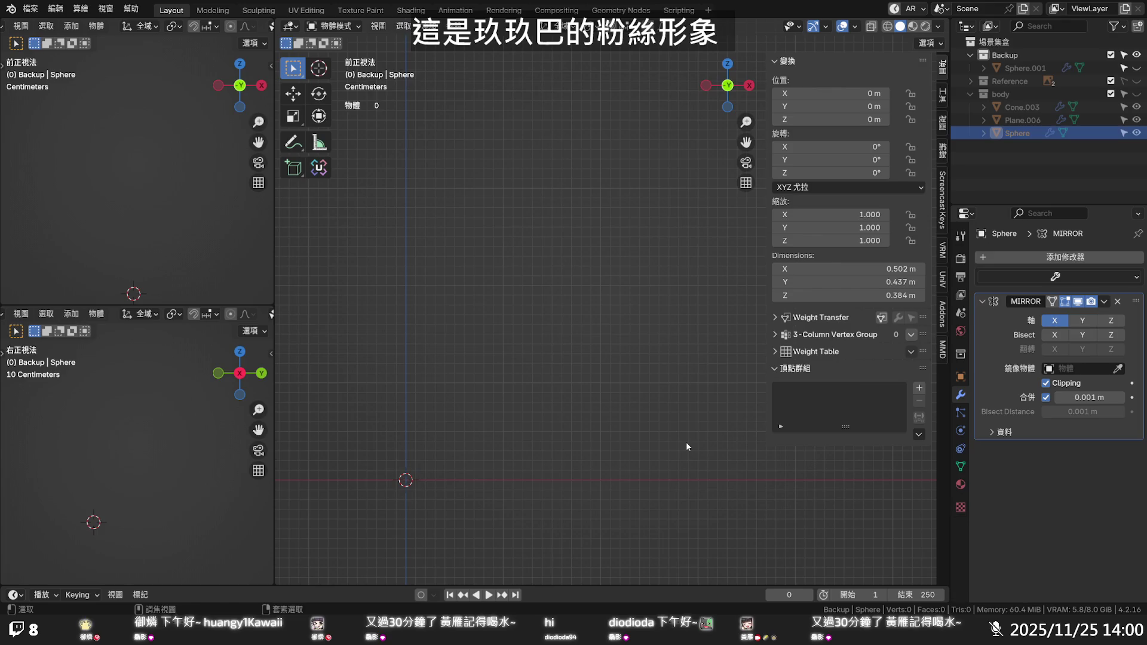
{"action": "key", "text": "alt+h"}
{"action": "left_click", "coordinate": [686, 444]}
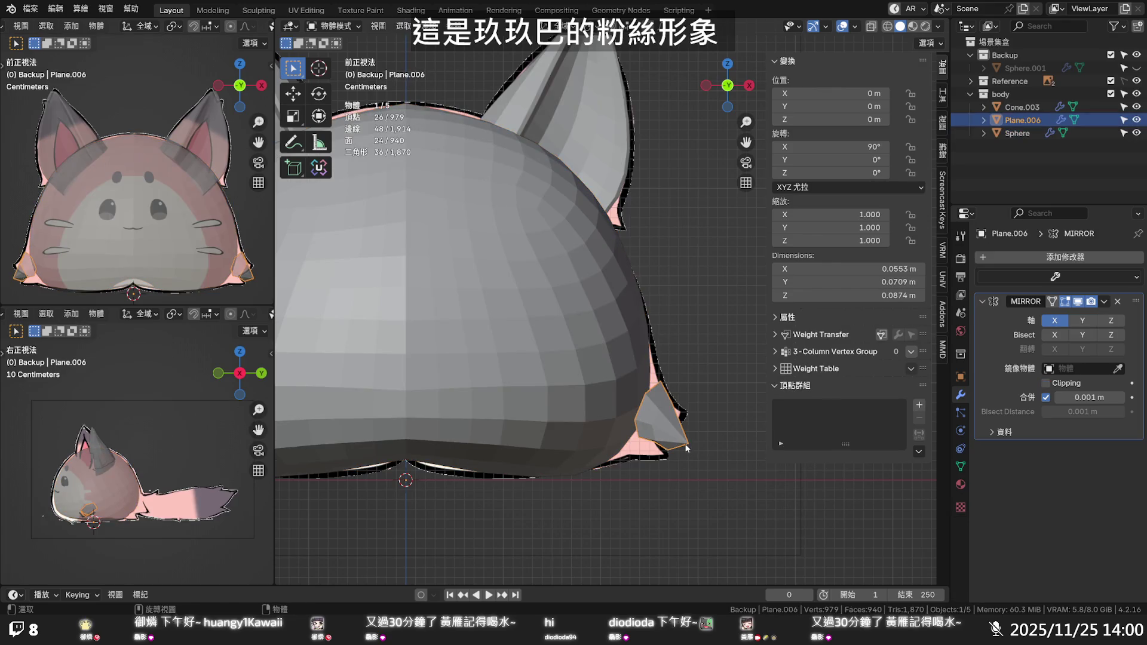
In Edit Mode, pull a paw vertex up along Z, then down and right, with soft falloff
{"action": "key", "text": "Tab"}
{"action": "left_click", "coordinate": [686, 445]}
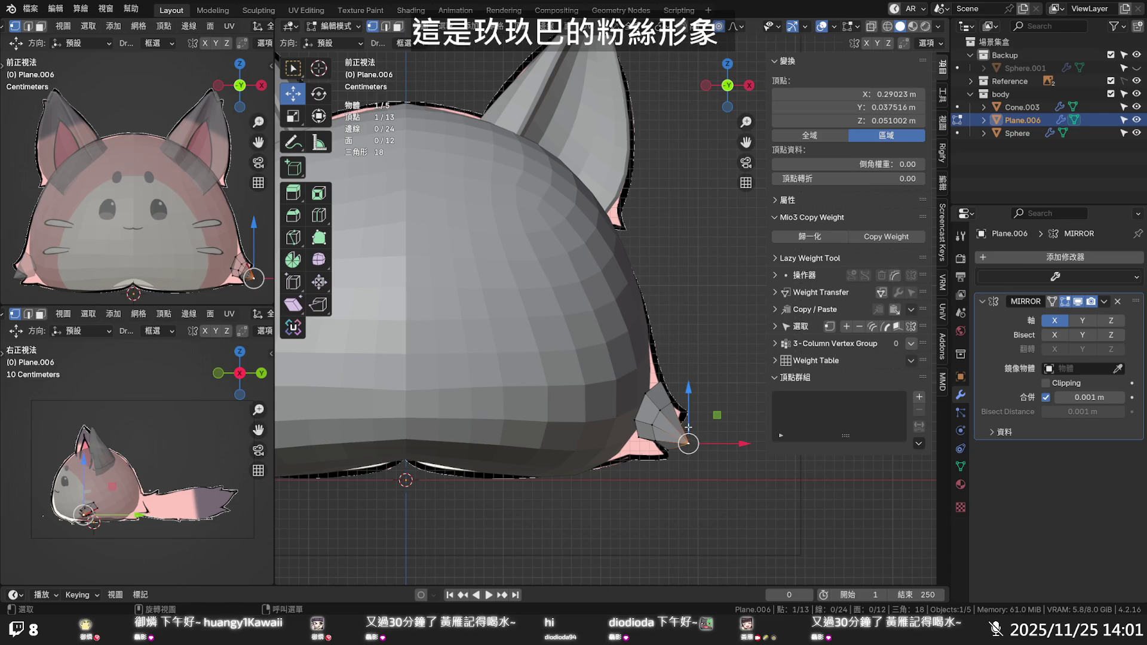
{"action": "key", "text": "g"}
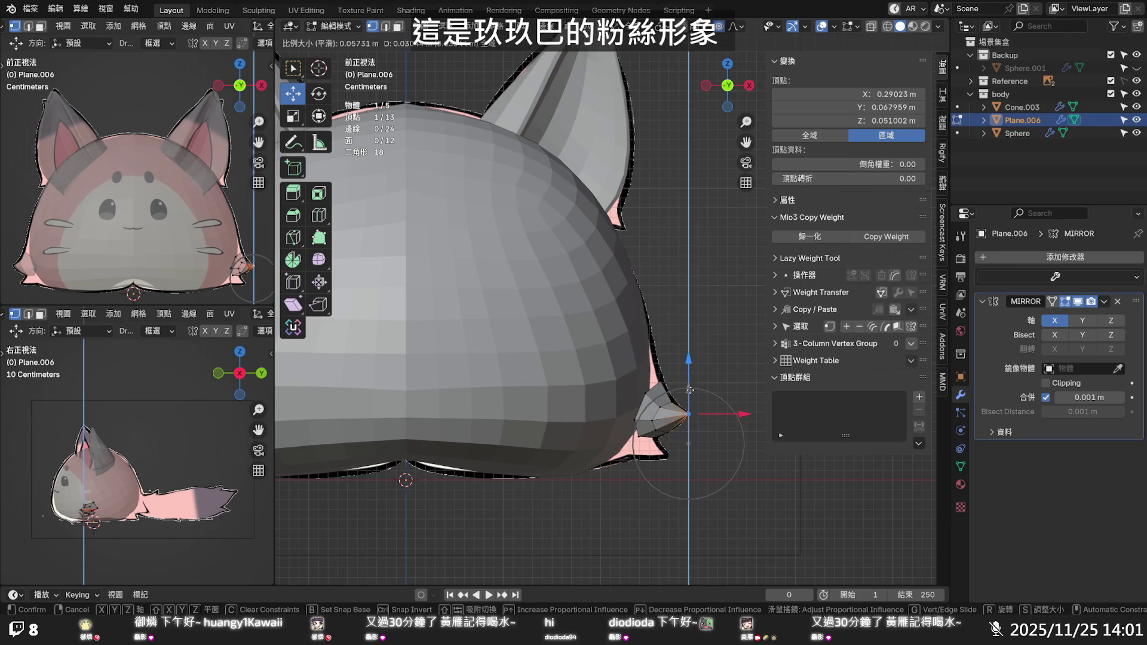
{"action": "left_click", "coordinate": [690, 390]}
{"action": "key", "text": "g"}
{"action": "key", "text": "z"}
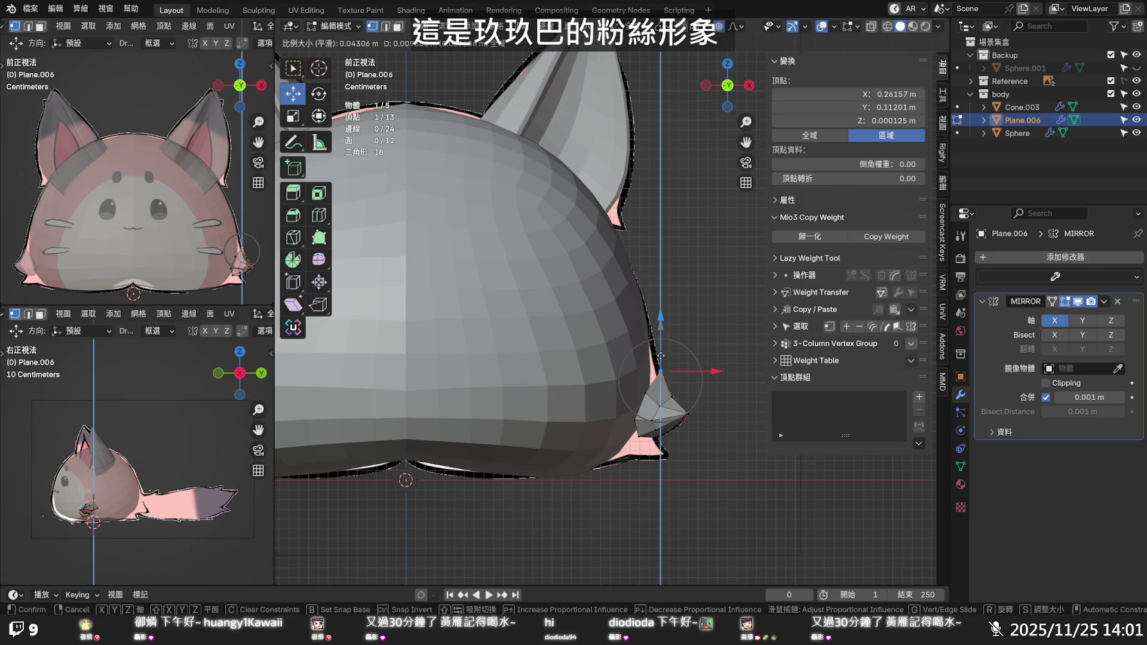
{"action": "left_click", "coordinate": [660, 357]}
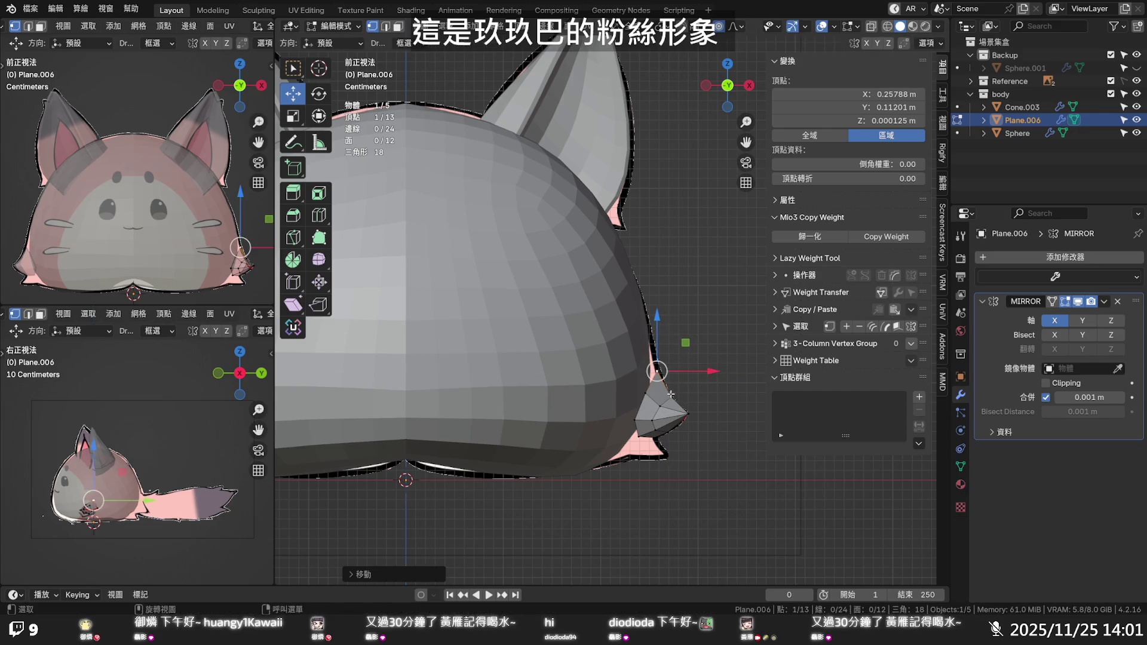
{"action": "key", "text": "g"}
{"action": "left_click", "coordinate": [688, 404]}
{"action": "left_click_drag", "start_coordinate": [669, 397], "coordinate": [661, 441]}
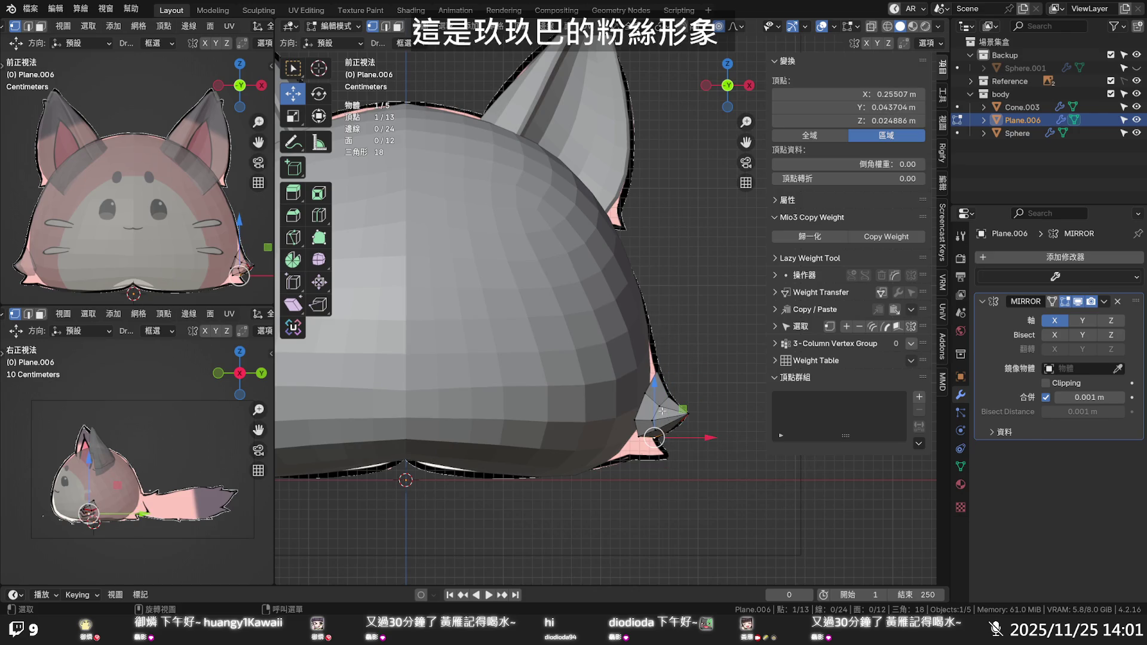
{"action": "left_click", "coordinate": [680, 353]}
{"action": "scroll", "coordinate": [678, 354], "scroll_direction": "down", "scroll_amount": 3}
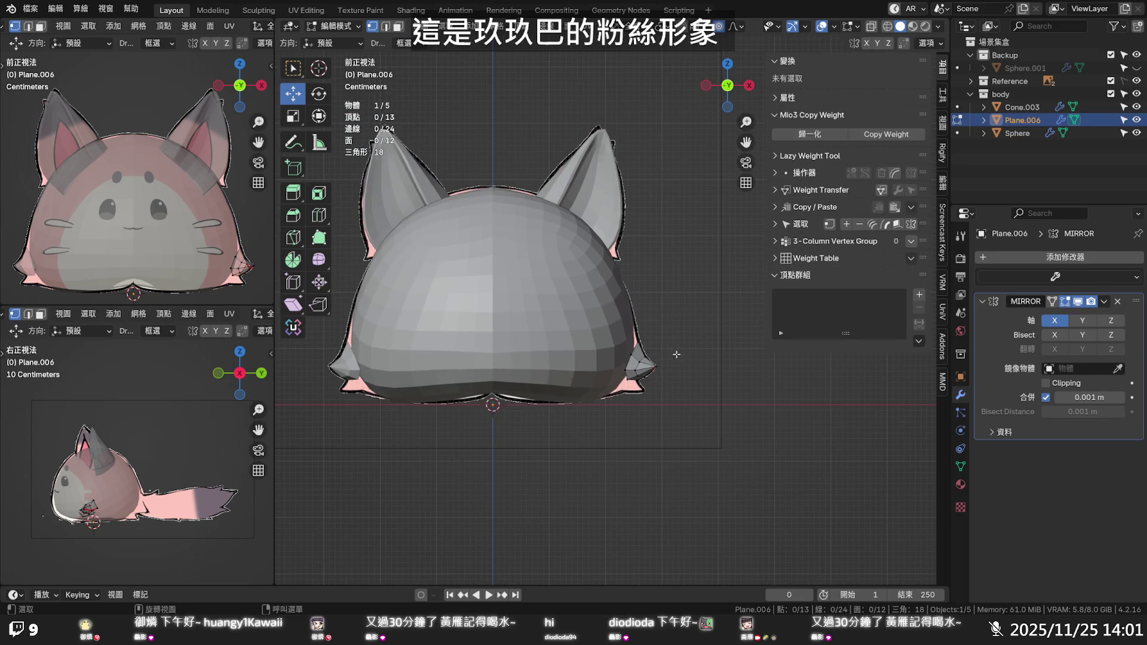
{"action": "scroll", "coordinate": [659, 354], "scroll_direction": "up", "scroll_amount": 2}
In perspective, nudge the paw tip and neighbouring vertices along the Y axis
{"action": "left_click", "coordinate": [647, 358]}
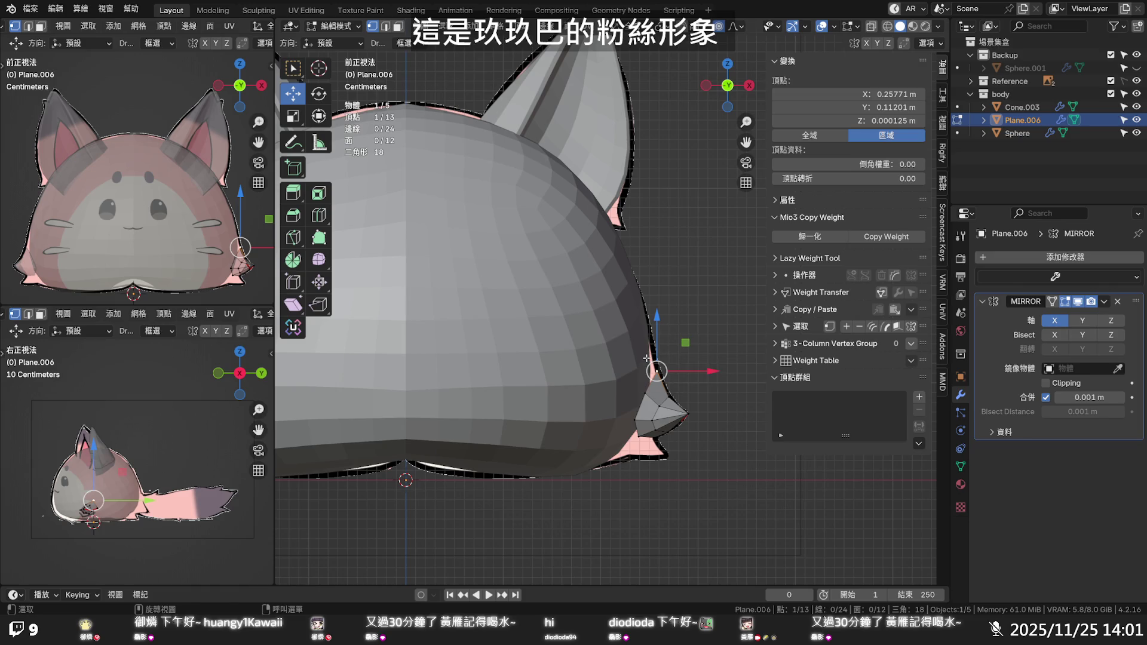
{"action": "middle_click_drag", "start_coordinate": [646, 359], "coordinate": [541, 354]}
{"action": "left_click_drag", "start_coordinate": [483, 388], "coordinate": [480, 377]}
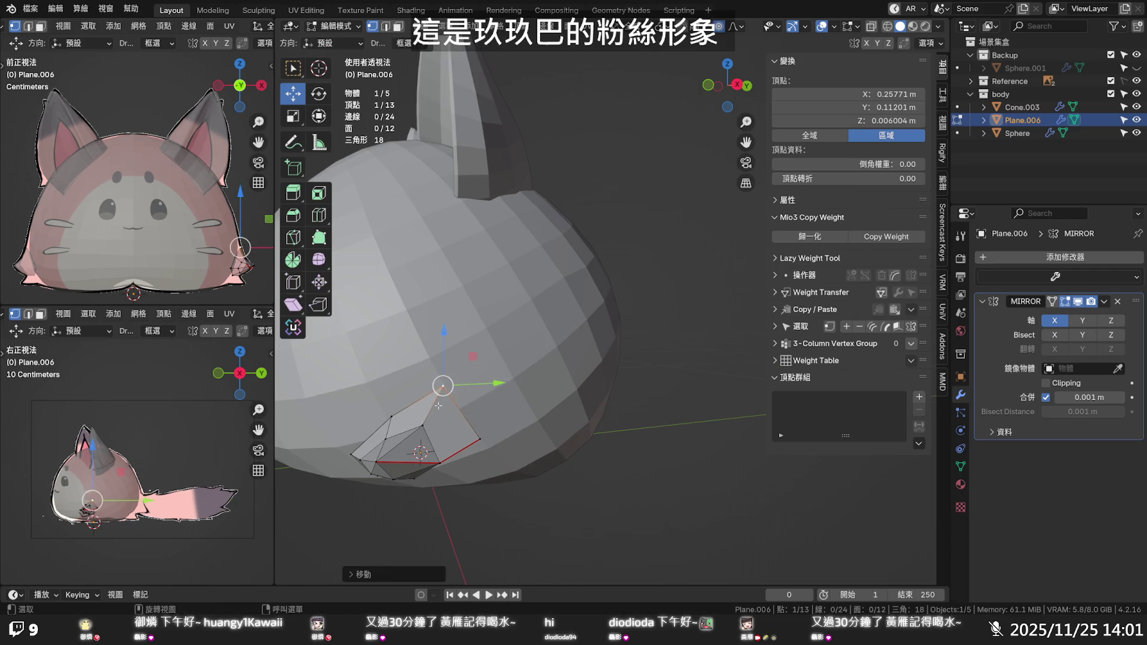
{"action": "mouse_move", "coordinate": [387, 416]}
{"action": "left_mouse_down"}
{"action": "mouse_move", "coordinate": [376, 396]}
{"action": "mouse_move", "coordinate": [395, 375]}
{"action": "mouse_move", "coordinate": [433, 405]}
{"action": "left_mouse_up"}
{"action": "middle_click_drag", "start_coordinate": [499, 440], "coordinate": [470, 418]}
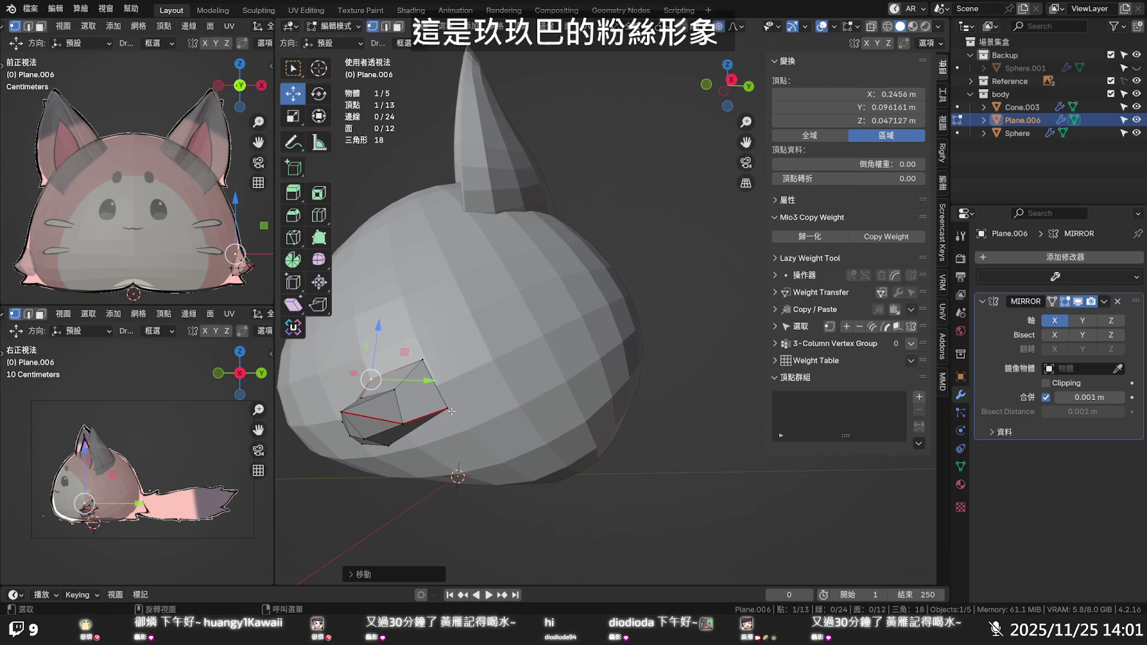
{"action": "left_click", "coordinate": [448, 408]}
{"action": "left_click_drag", "start_coordinate": [446, 393], "coordinate": [442, 389]}
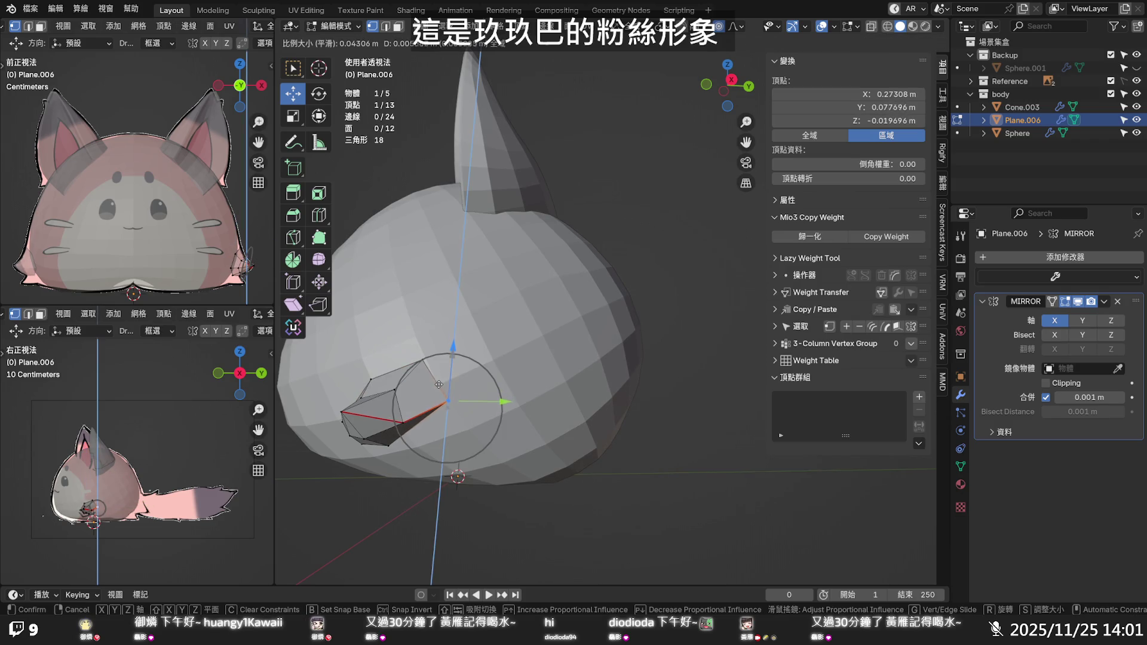
{"action": "key", "text": "g"}
{"action": "key", "text": "y"}
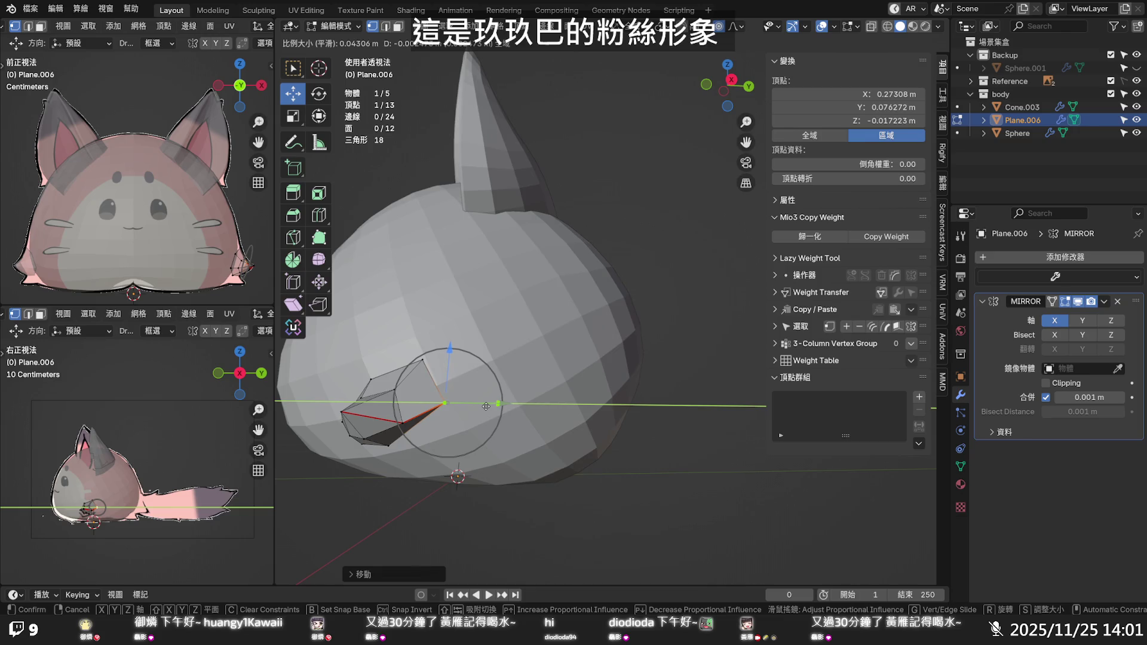
{"action": "left_click", "coordinate": [485, 405]}
{"action": "mouse_move", "coordinate": [485, 405]}
{"action": "middle_mouse_down"}
{"action": "mouse_move", "coordinate": [448, 379]}
{"action": "mouse_move", "coordinate": [470, 384]}
{"action": "middle_mouse_up"}
Move the paw's lower-left vertex along Y, then pull it inward along X
{"action": "left_click", "coordinate": [384, 310]}
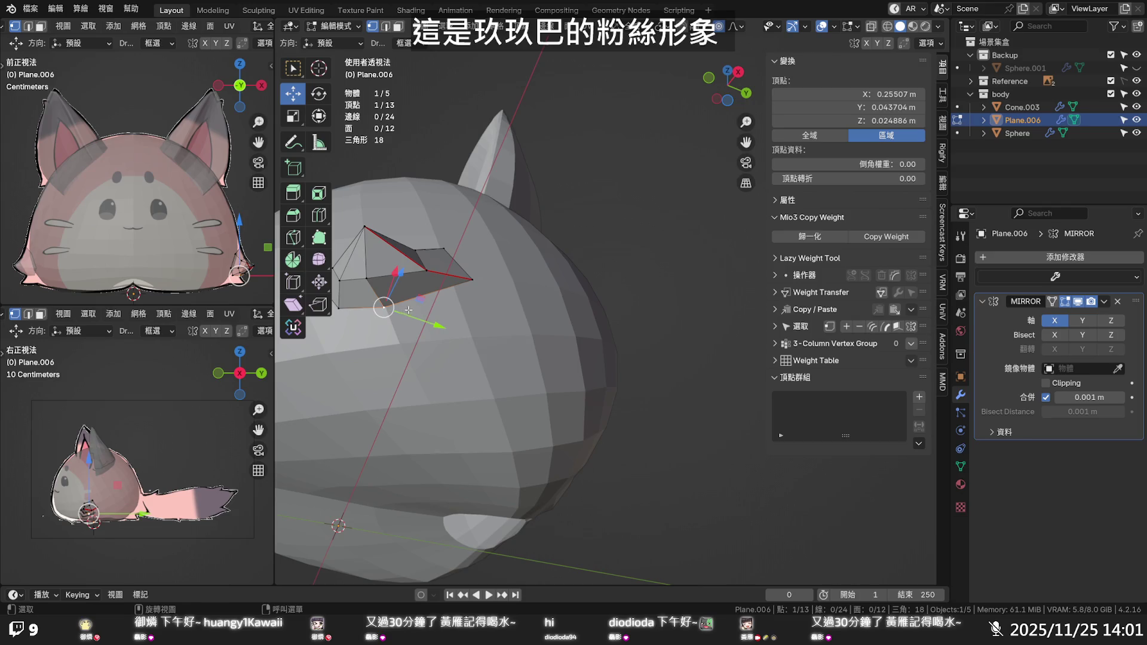
{"action": "key", "text": "g"}
{"action": "key", "text": "y"}
{"action": "left_click", "coordinate": [411, 317]}
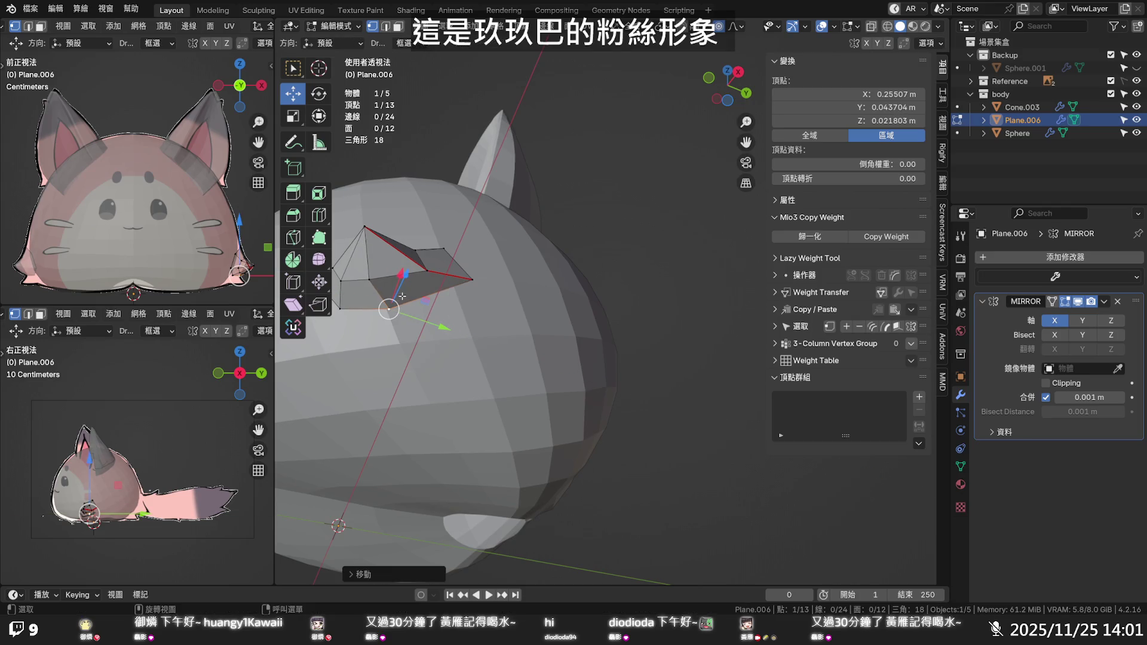
{"action": "mouse_move", "coordinate": [427, 332]}
{"action": "middle_mouse_down"}
{"action": "mouse_move", "coordinate": [509, 371]}
{"action": "mouse_move", "coordinate": [484, 379]}
{"action": "middle_mouse_up"}
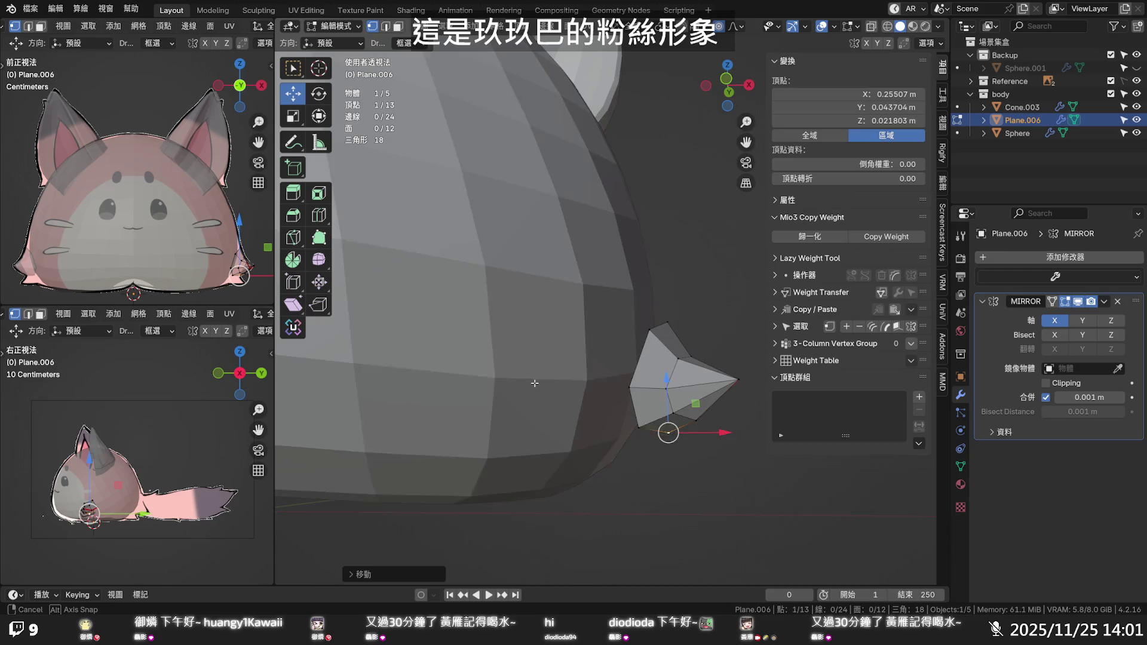
{"action": "middle_click_drag", "start_coordinate": [484, 379], "coordinate": [590, 393]}
{"action": "key", "text": "g"}
{"action": "key", "text": "x"}
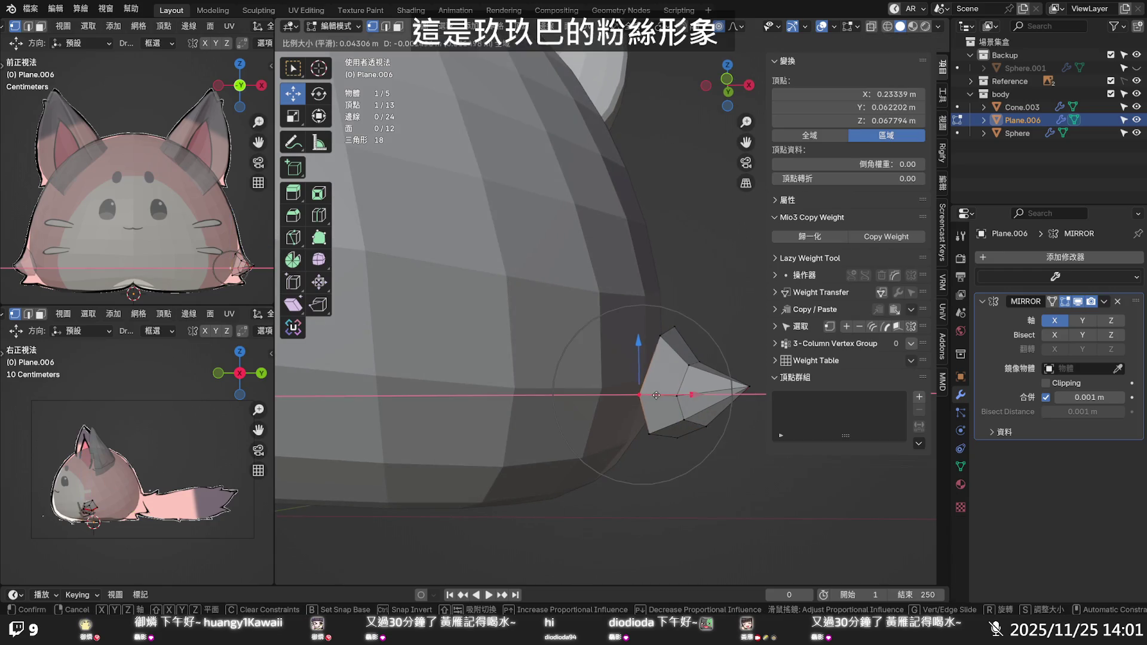
{"action": "left_click", "coordinate": [635, 392]}
{"action": "mouse_move", "coordinate": [635, 392]}
{"action": "middle_mouse_down"}
{"action": "mouse_move", "coordinate": [550, 382]}
{"action": "mouse_move", "coordinate": [597, 389]}
{"action": "middle_mouse_up"}
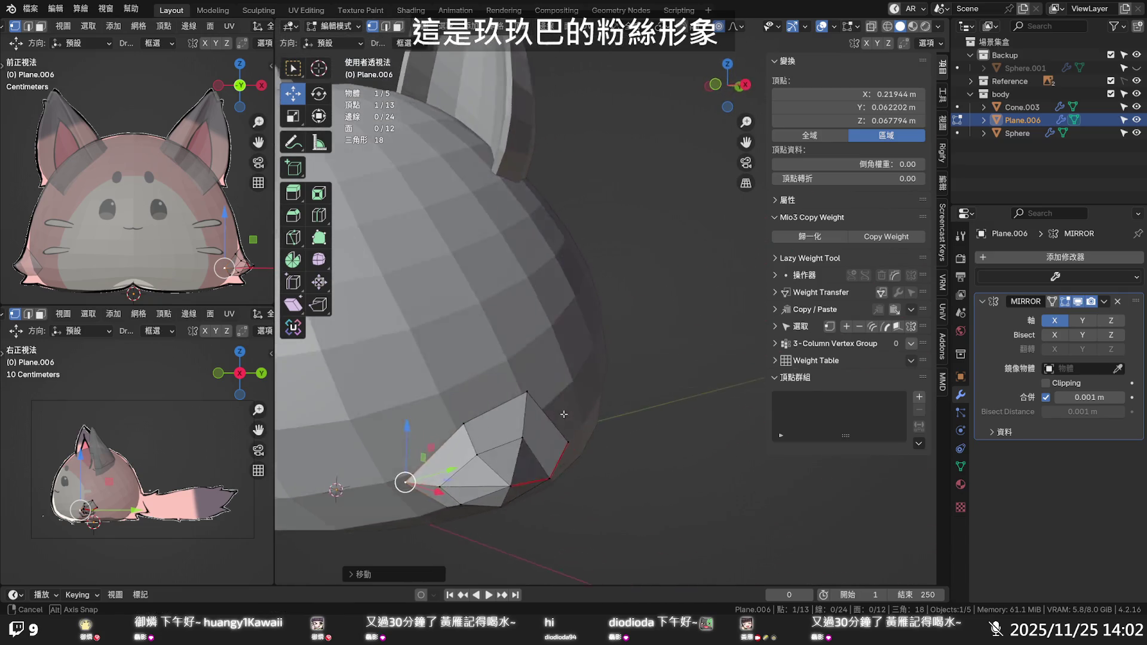
{"action": "middle_click_drag", "start_coordinate": [596, 389], "coordinate": [552, 420]}
Shift another paw vertex along Y and reposition the paw's tip vertex freely
{"action": "left_click", "coordinate": [438, 436]}
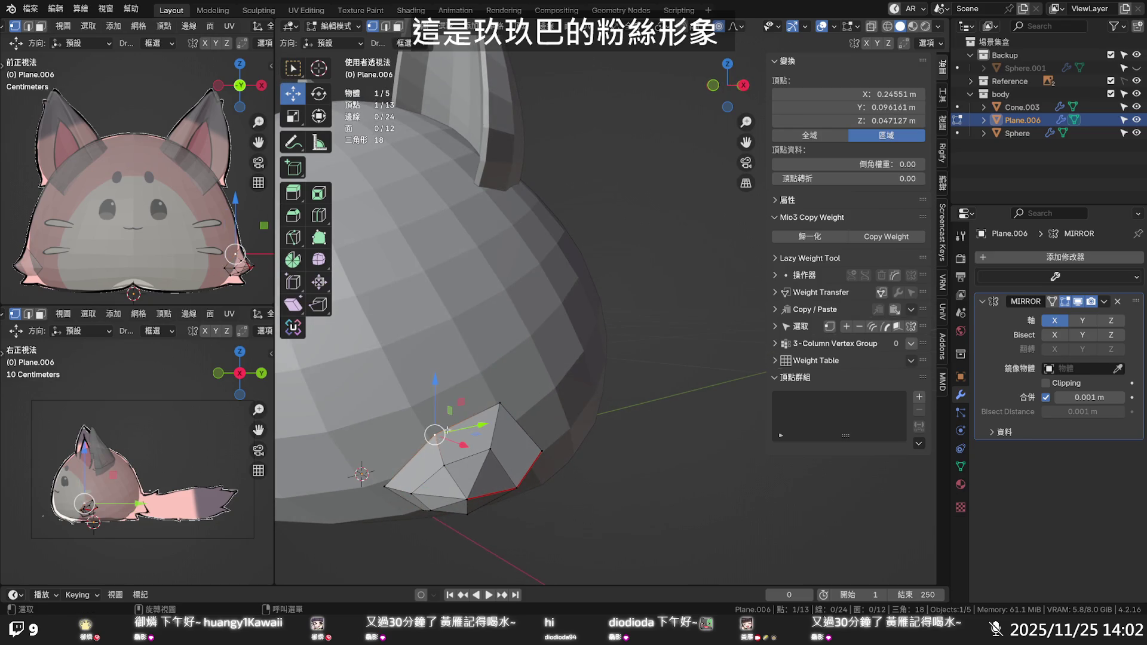
{"action": "key", "text": "g"}
{"action": "key", "text": "y"}
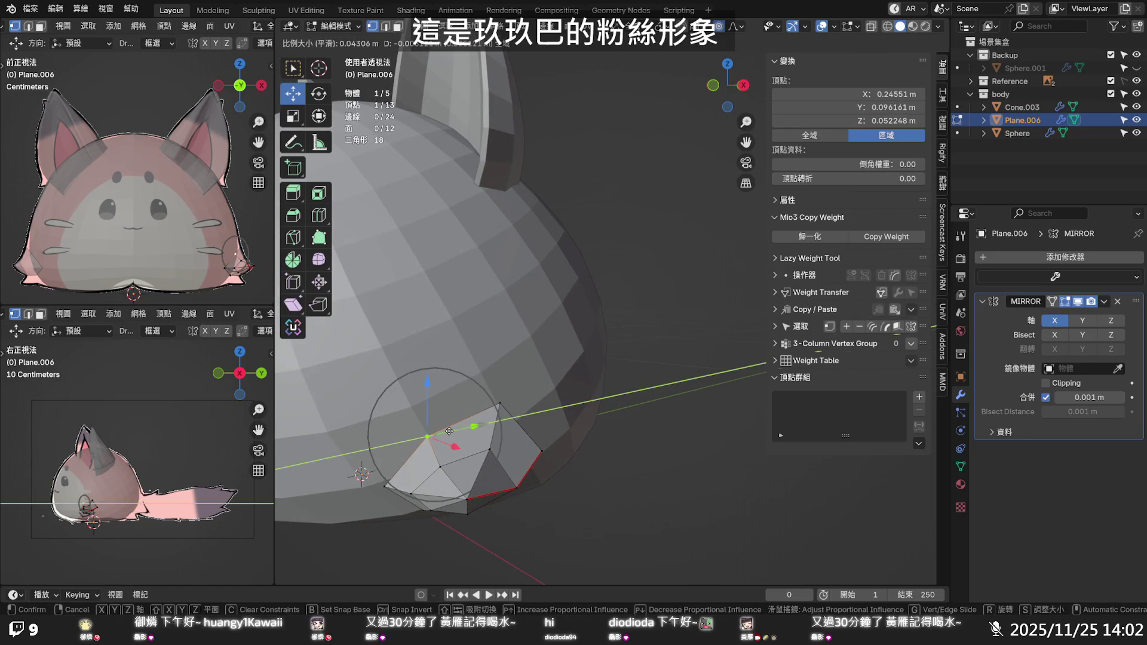
{"action": "left_click", "coordinate": [449, 431]}
{"action": "middle_click_drag", "start_coordinate": [448, 430], "coordinate": [463, 224]}
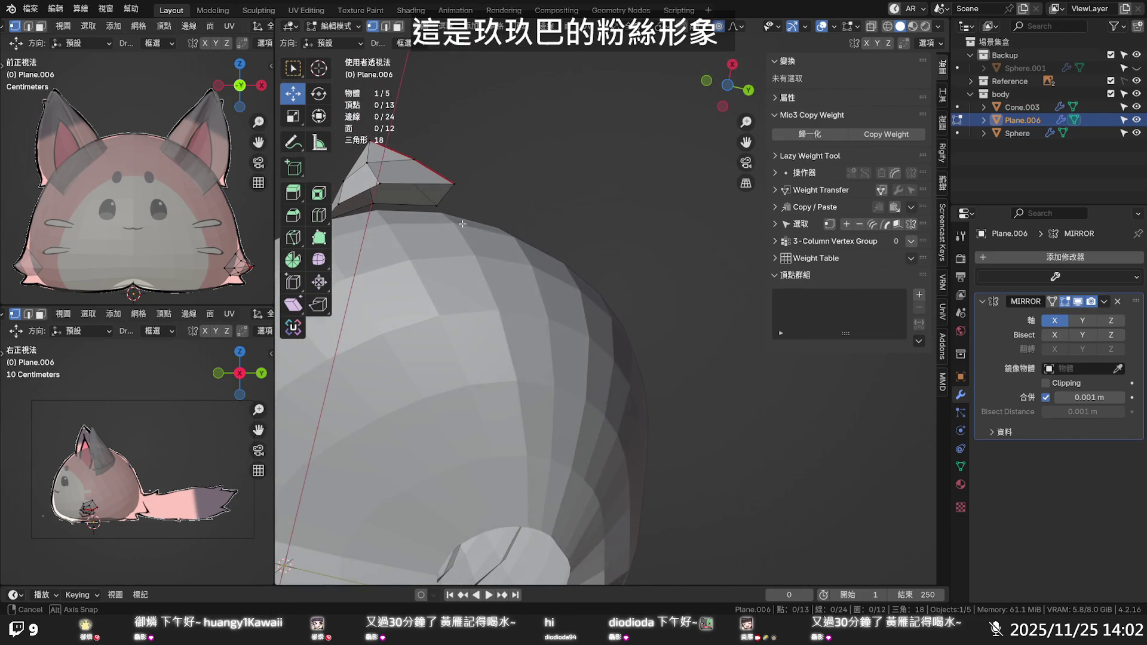
{"action": "left_click", "coordinate": [454, 183]}
{"action": "key", "text": "g"}
{"action": "key", "text": "x"}
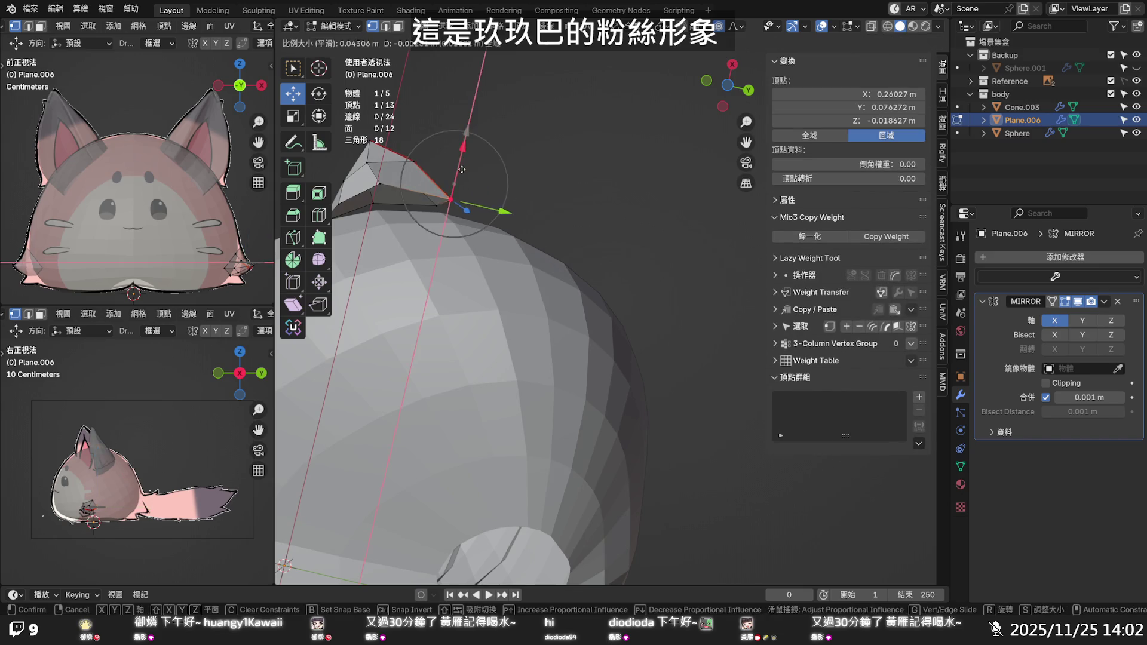
{"action": "key", "text": "x"}
{"action": "left_click", "coordinate": [379, 172]}
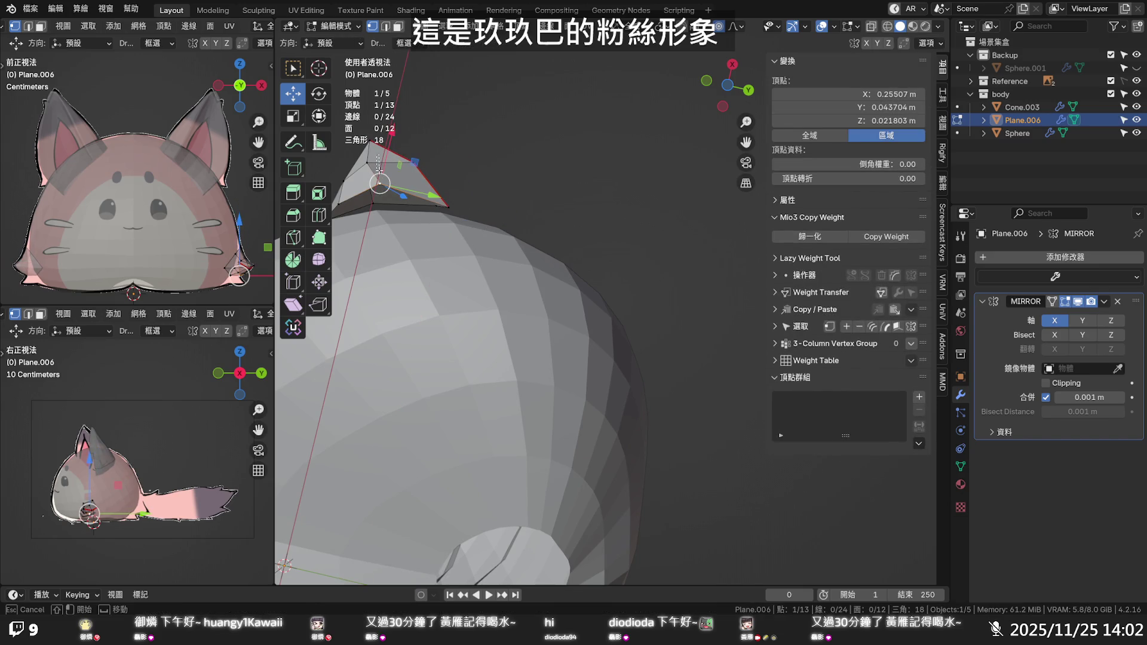
{"action": "key", "text": "g"}
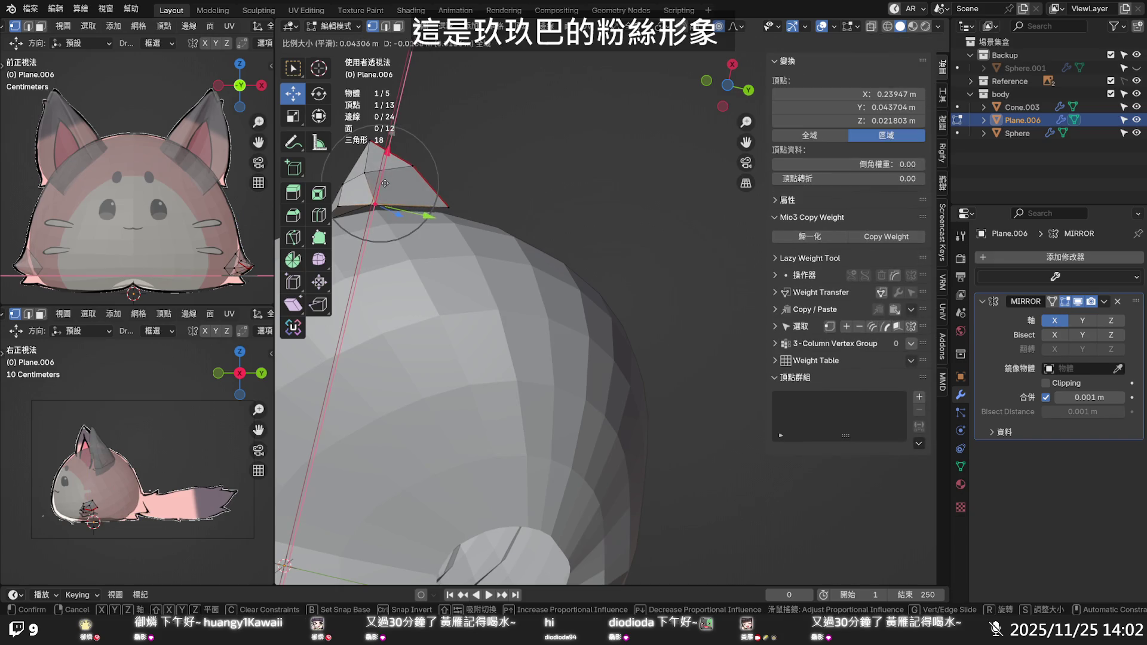
{"action": "left_click", "coordinate": [385, 184]}
Check the reshaped paw from the front orthographic view, then orbit back to perspective
{"action": "mouse_move", "coordinate": [385, 184]}
{"action": "middle_mouse_down"}
{"action": "mouse_move", "coordinate": [382, 360]}
{"action": "mouse_move", "coordinate": [539, 386]}
{"action": "middle_mouse_up"}
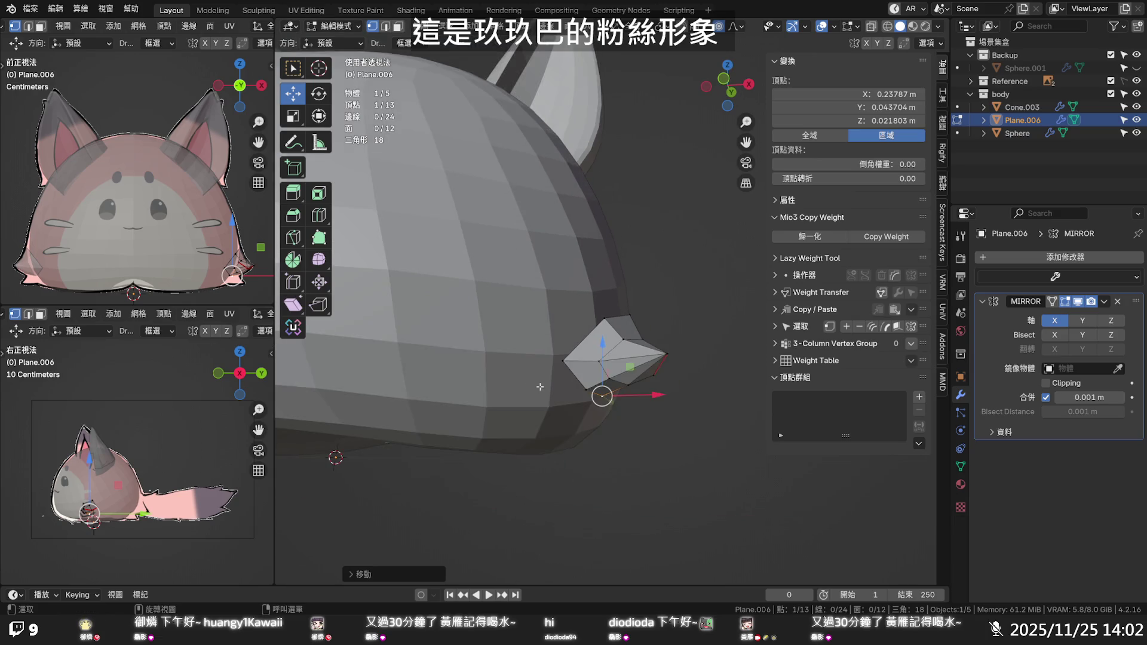
{"action": "key", "text": "KP_1"}
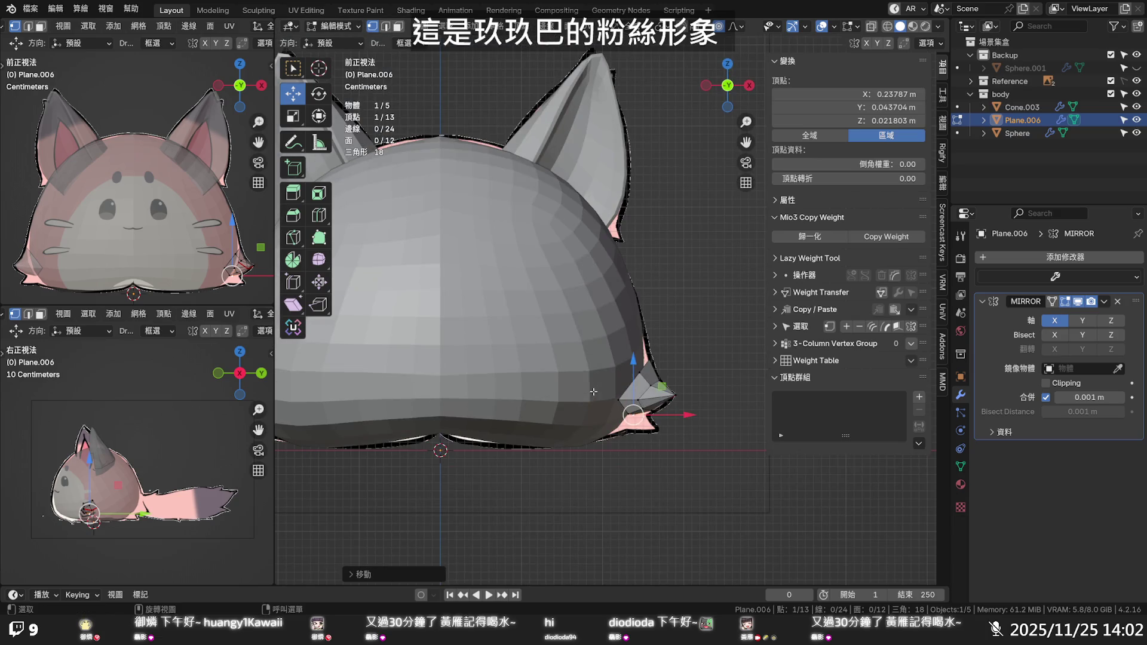
{"action": "scroll", "coordinate": [662, 367], "scroll_direction": "up", "scroll_amount": 2}
{"action": "scroll", "coordinate": [652, 377], "scroll_direction": "up", "scroll_amount": 1}
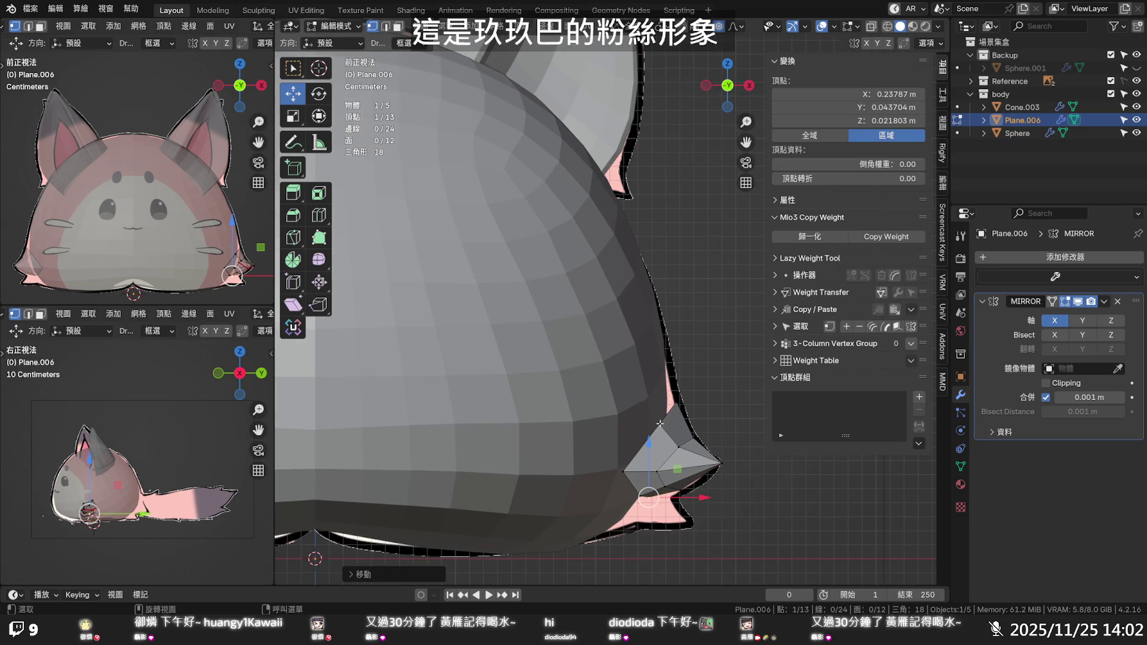
{"action": "mouse_move", "coordinate": [662, 424]}
{"action": "middle_mouse_down"}
{"action": "mouse_move", "coordinate": [531, 423]}
{"action": "mouse_move", "coordinate": [590, 416]}
{"action": "mouse_move", "coordinate": [526, 406]}
{"action": "mouse_move", "coordinate": [604, 409]}
{"action": "mouse_move", "coordinate": [619, 426]}
{"action": "middle_mouse_up"}
Save the file and return to Object Mode with the paw deselected
{"action": "key", "text": "ctrl+s"}
{"action": "key", "text": "Tab"}
{"action": "left_click", "coordinate": [618, 415]}
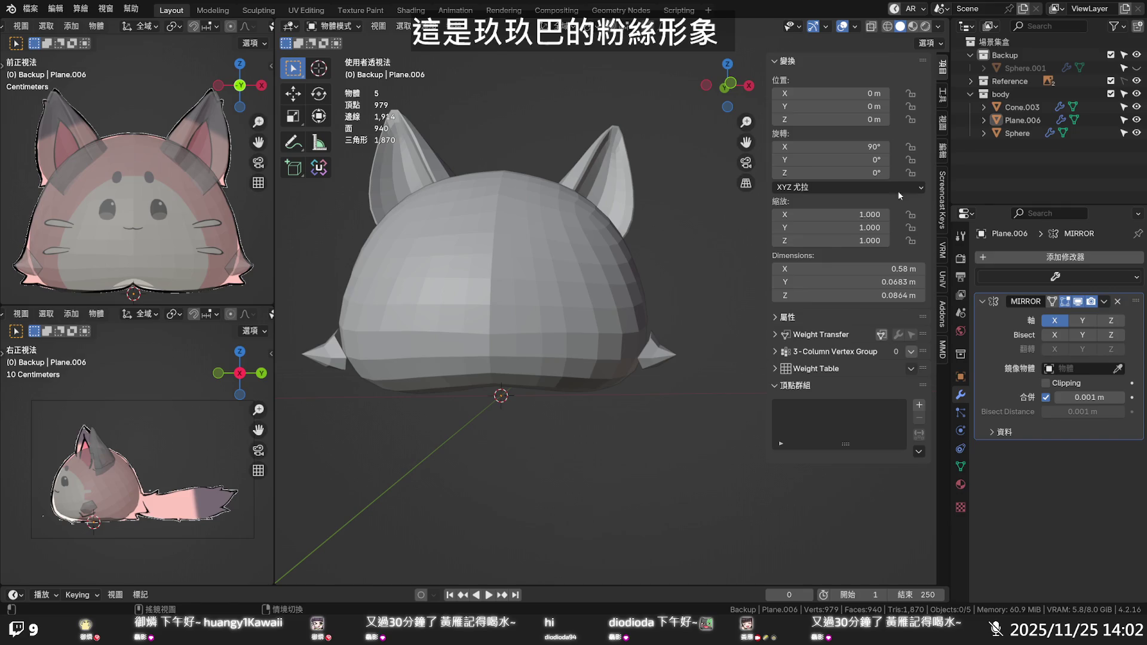
Select the head Sphere in the Outliner, orbit above it, and enter Edit Mode
{"action": "left_click", "coordinate": [1018, 133]}
{"action": "left_click", "coordinate": [1022, 120]}
{"action": "left_click", "coordinate": [1018, 133]}
{"action": "left_click", "coordinate": [1022, 107]}
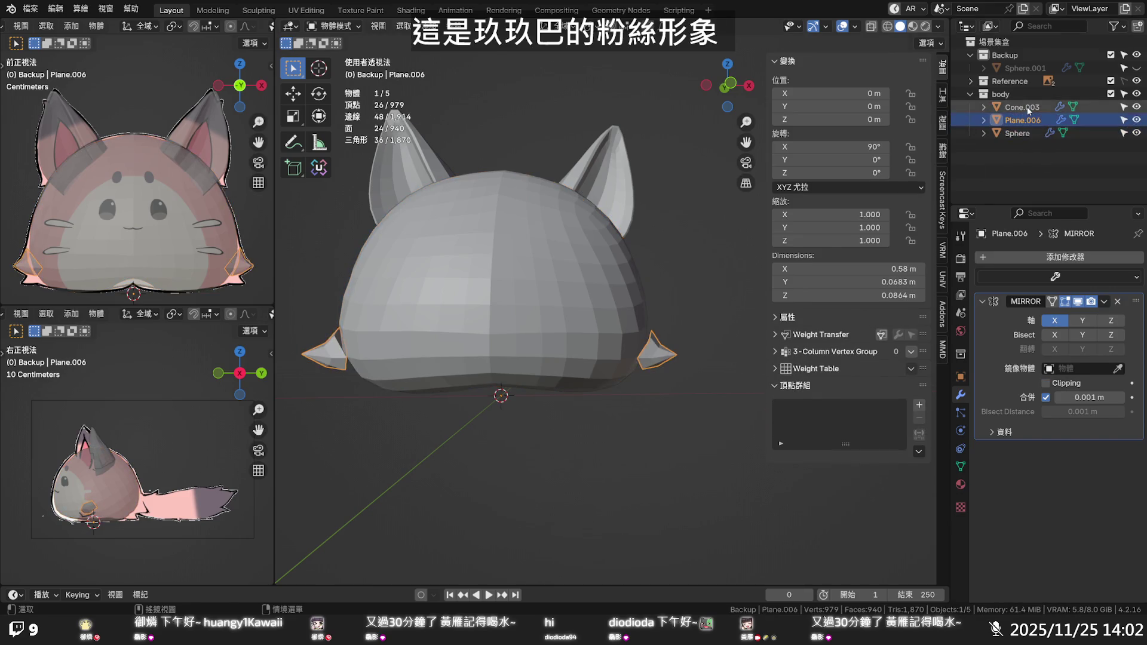
{"action": "left_click", "coordinate": [1023, 120]}
{"action": "left_click", "coordinate": [1021, 135]}
{"action": "mouse_move", "coordinate": [600, 289]}
{"action": "middle_mouse_down"}
{"action": "mouse_move", "coordinate": [603, 316]}
{"action": "mouse_move", "coordinate": [650, 305]}
{"action": "middle_mouse_up"}
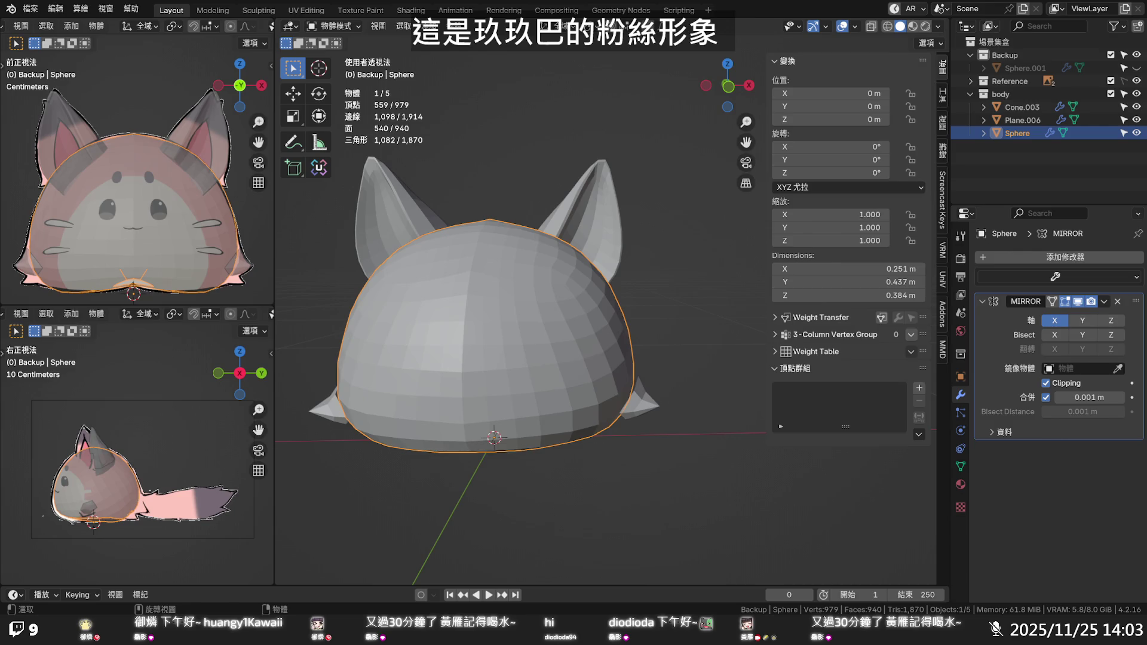
{"action": "mouse_move", "coordinate": [622, 242]}
{"action": "middle_mouse_down"}
{"action": "mouse_move", "coordinate": [668, 383]}
{"action": "mouse_move", "coordinate": [632, 382]}
{"action": "mouse_move", "coordinate": [672, 302]}
{"action": "mouse_move", "coordinate": [673, 317]}
{"action": "mouse_move", "coordinate": [682, 312]}
{"action": "mouse_move", "coordinate": [582, 399]}
{"action": "mouse_move", "coordinate": [631, 396]}
{"action": "mouse_move", "coordinate": [675, 417]}
{"action": "middle_mouse_up"}
{"action": "key", "text": "Tab"}
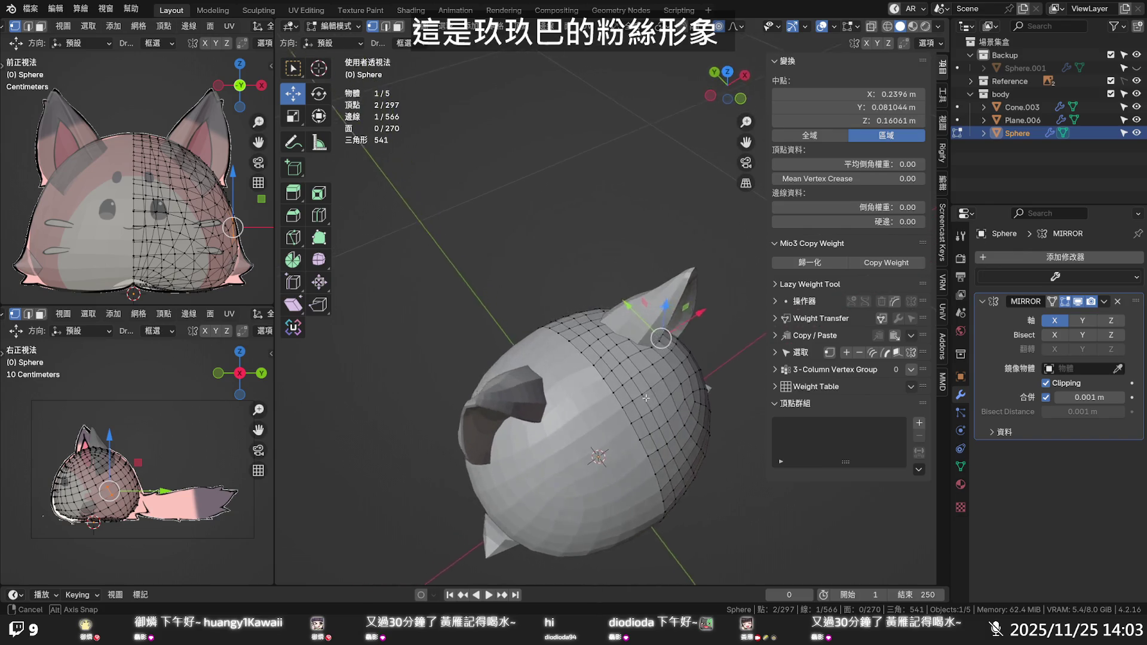
Vertex-slide a vertex on top of the head several times along its edges
{"action": "middle_click_drag", "start_coordinate": [682, 420], "coordinate": [674, 415]}
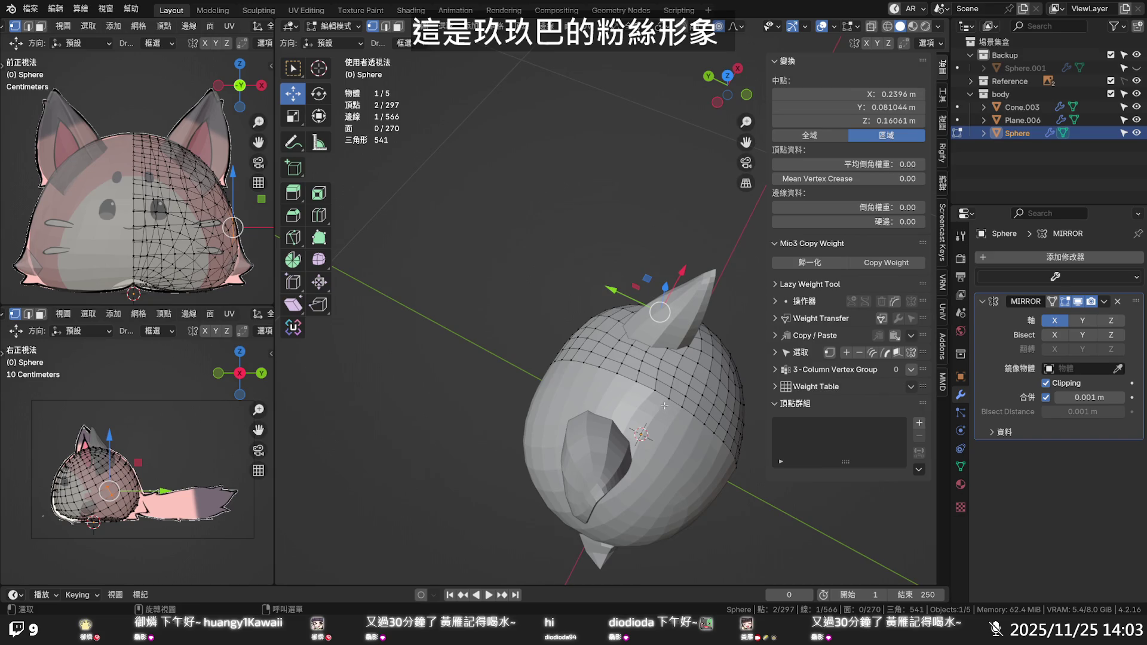
{"action": "left_click", "coordinate": [656, 390]}
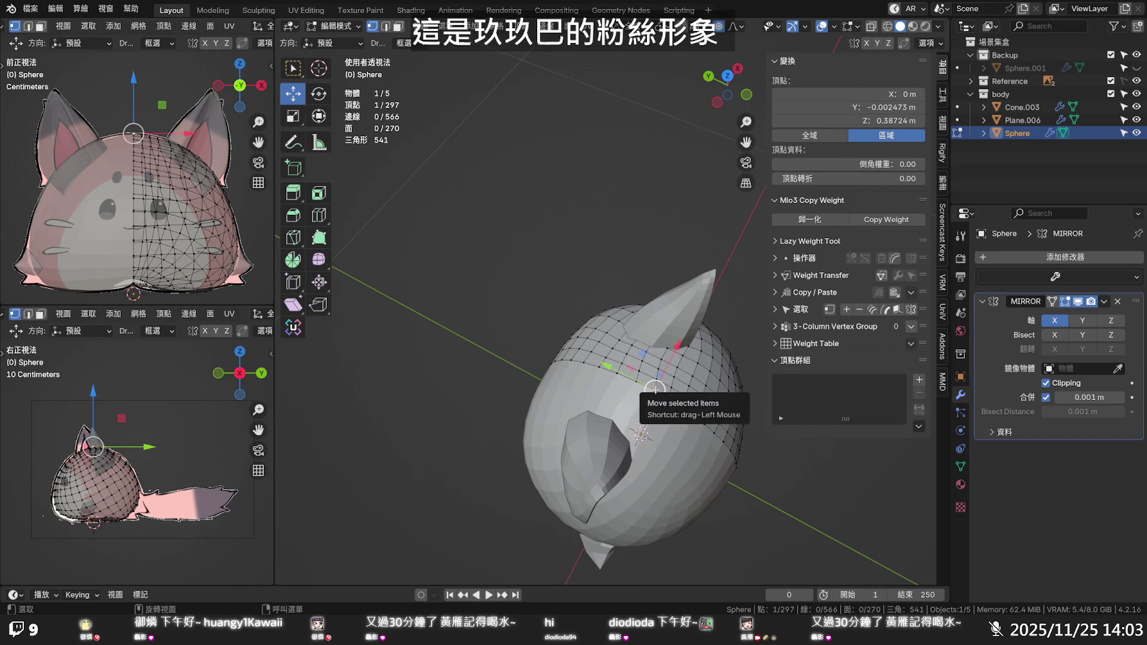
{"action": "key", "text": "shift+v"}
{"action": "left_click", "coordinate": [649, 388]}
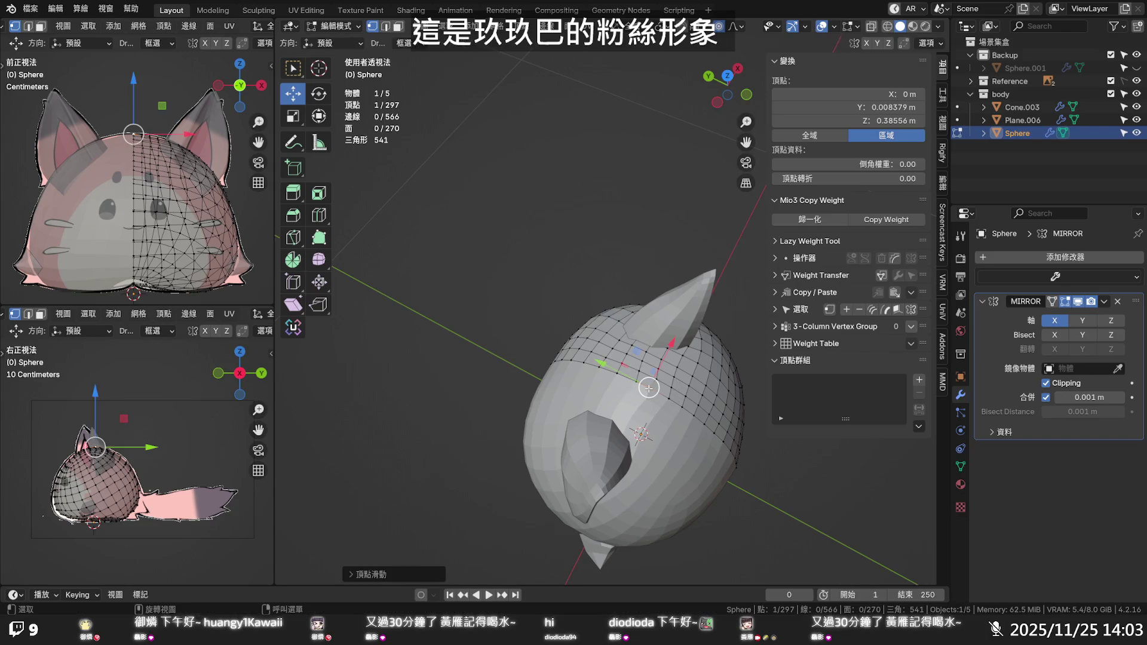
{"action": "key", "text": "shift+v"}
{"action": "left_click", "coordinate": [643, 377]}
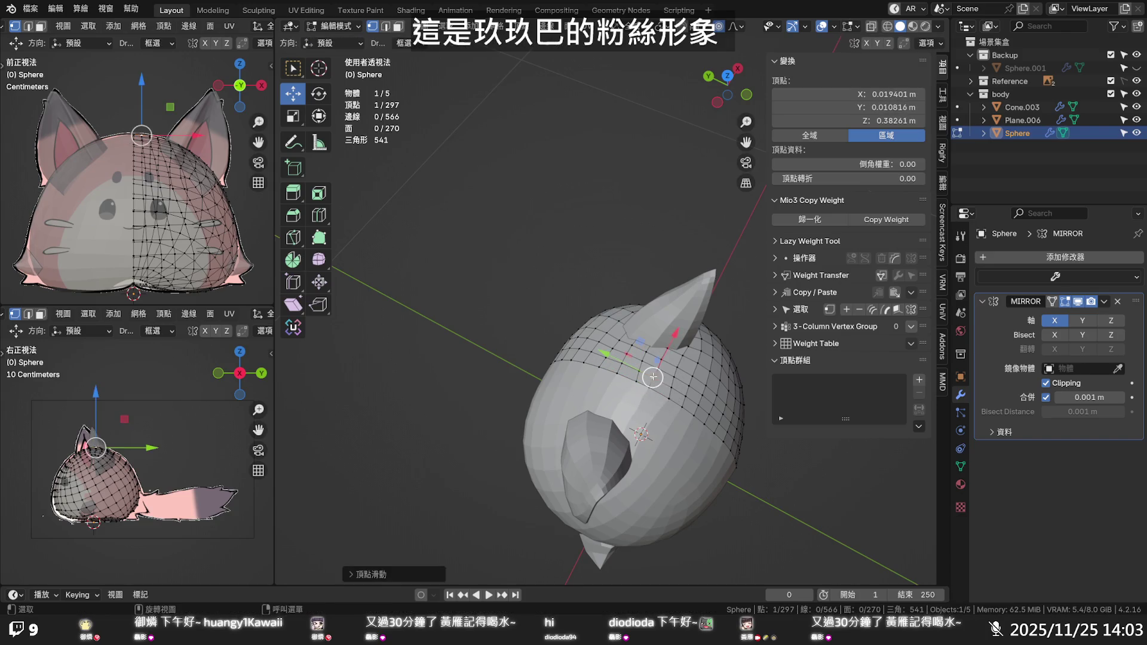
{"action": "key", "text": "shift+v"}
{"action": "left_click", "coordinate": [631, 378]}
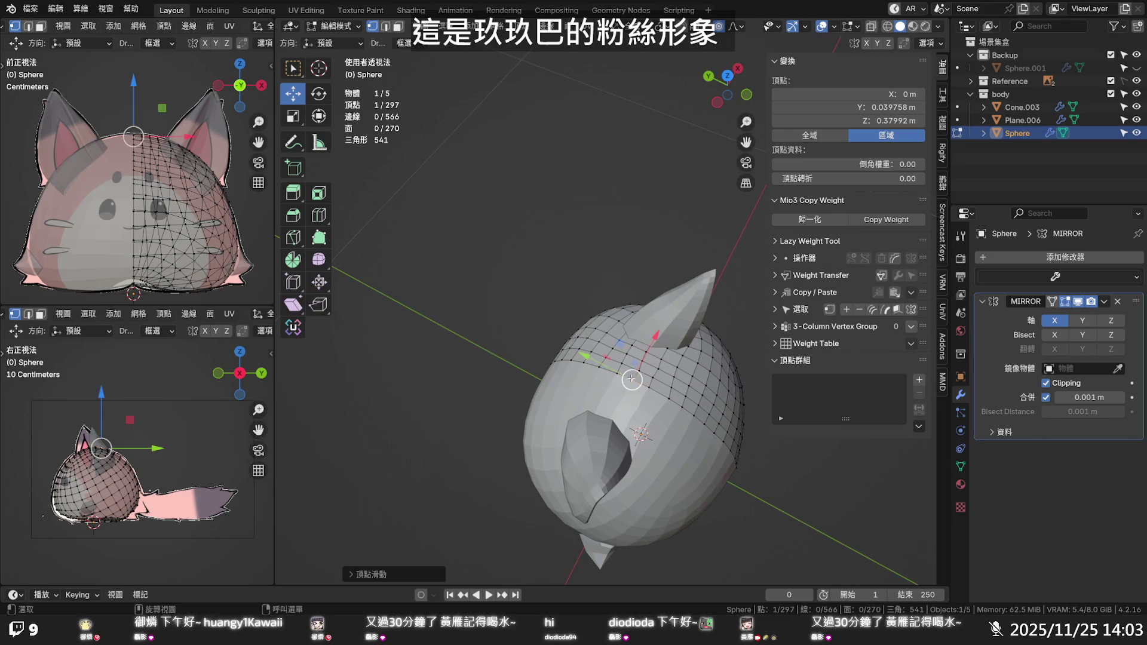
{"action": "key", "text": "shift+v"}
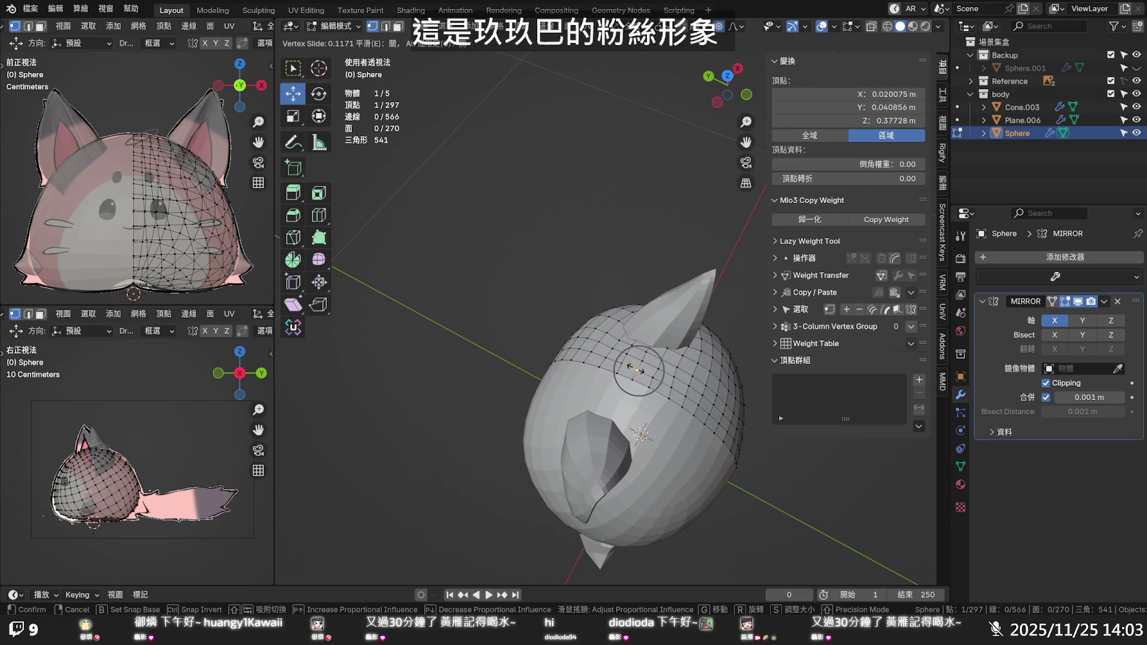
{"action": "left_click", "coordinate": [637, 371]}
{"action": "key", "text": "shift+v"}
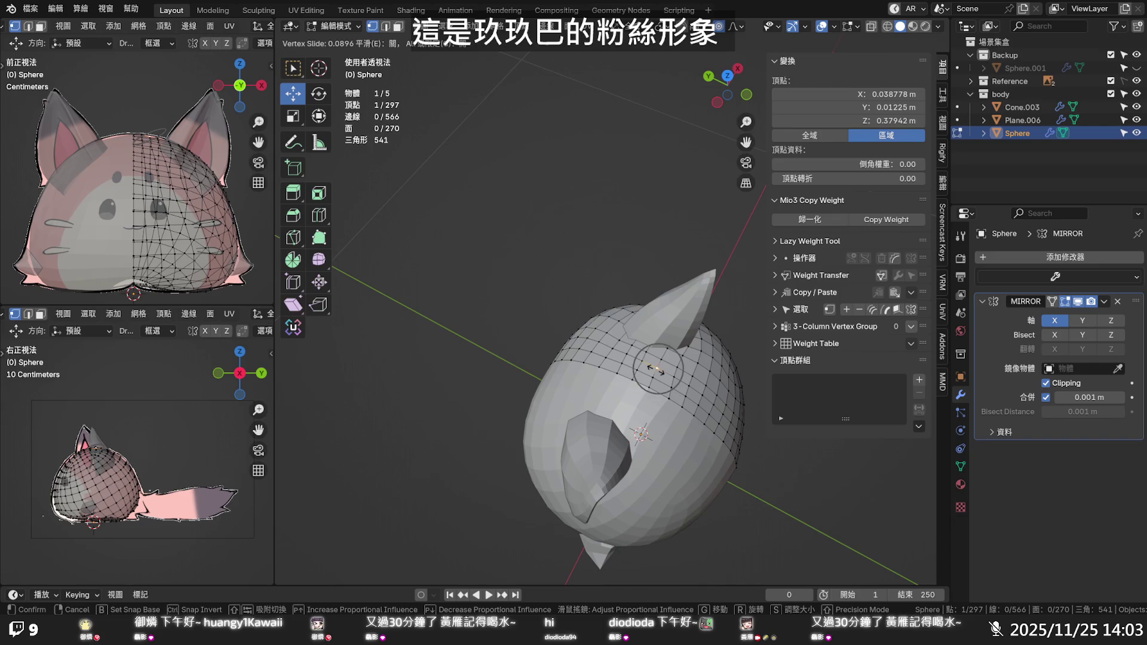
{"action": "left_click", "coordinate": [657, 369]}
Slide the head-top vertex into its final spot, deselect all, and face the front
{"action": "key", "text": "shift+v"}
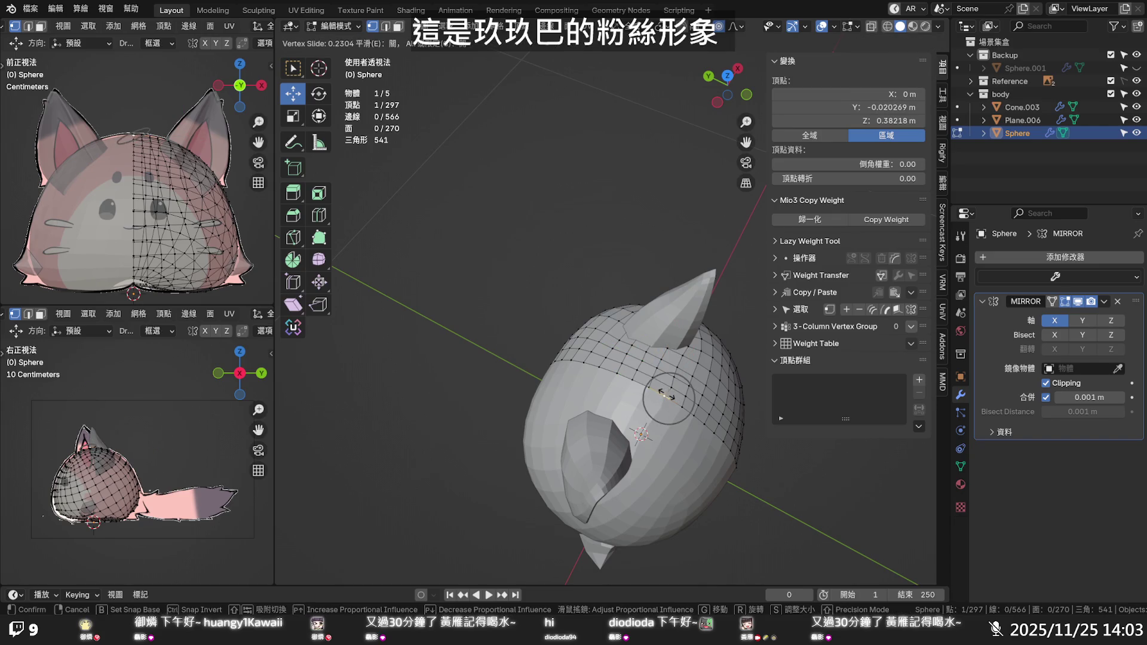
{"action": "left_click", "coordinate": [668, 395]}
{"action": "key", "text": "shift+v"}
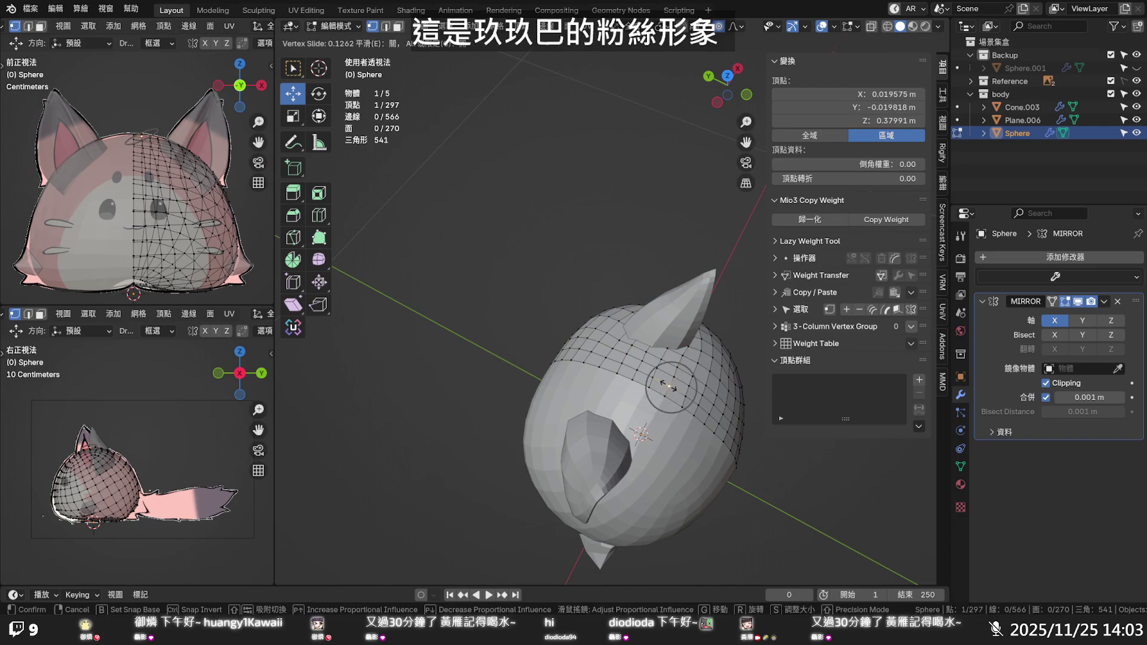
{"action": "left_click", "coordinate": [669, 387]}
{"action": "key", "text": "shift+v"}
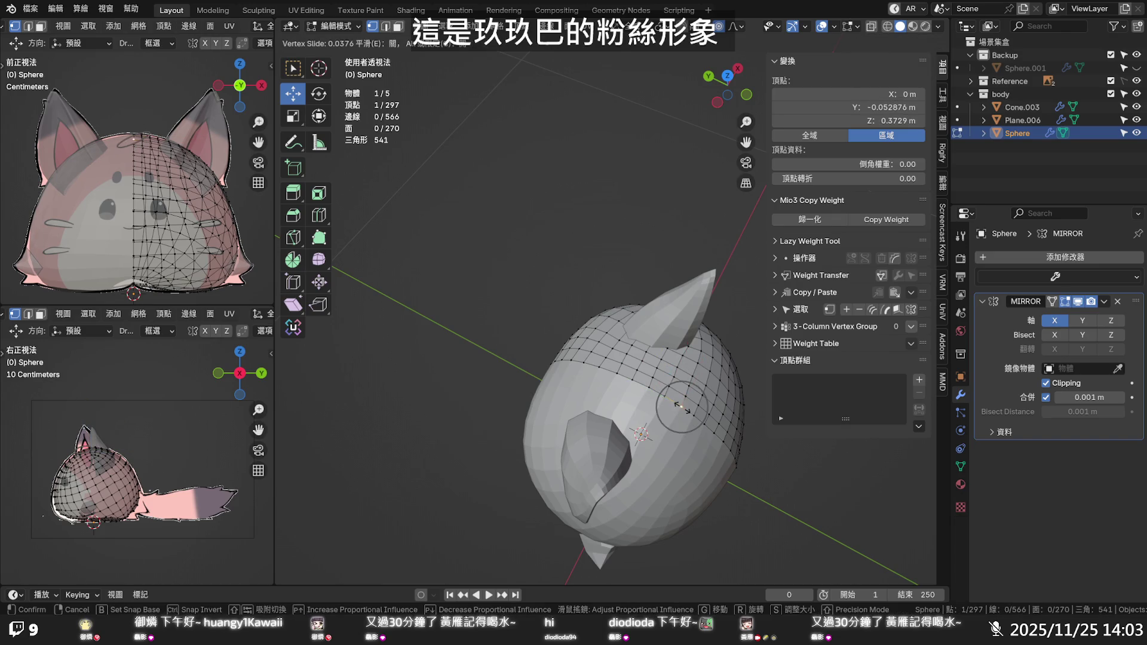
{"action": "left_click", "coordinate": [681, 409]}
{"action": "middle_click_drag", "start_coordinate": [731, 357], "coordinate": [656, 308]}
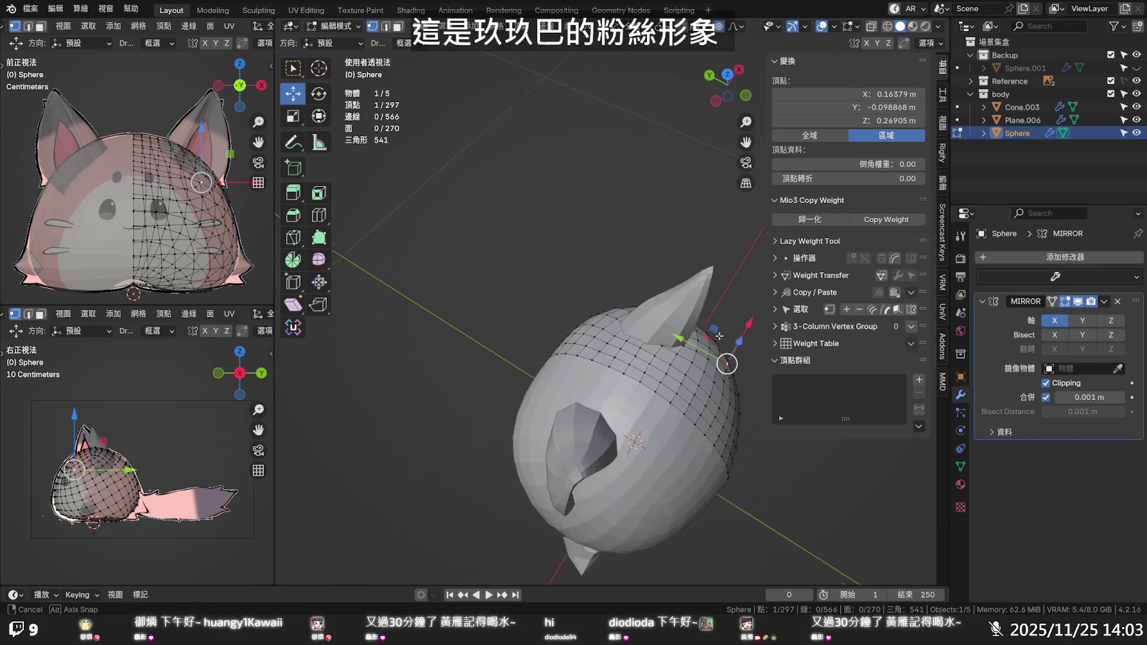
{"action": "key", "text": "alt+a"}
{"action": "middle_click_drag", "start_coordinate": [691, 345], "coordinate": [662, 277]}
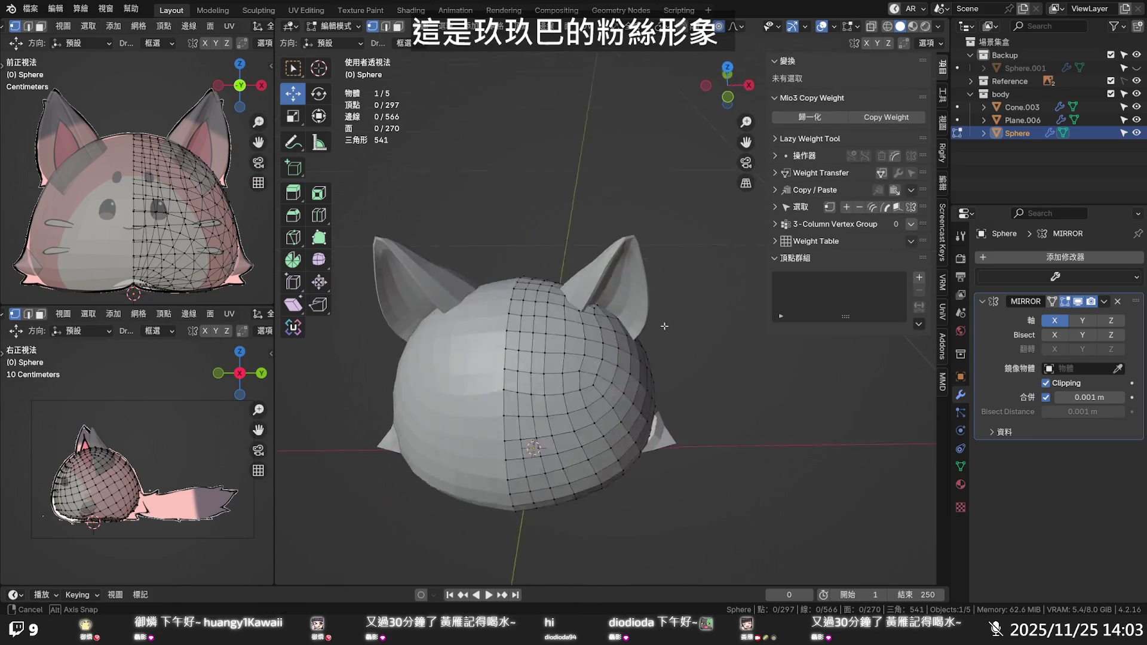
Edge-slide a vertical edge loop on the head slightly sideways, then clear the selection
{"action": "left_click", "coordinate": [536, 323], "text": "alt"}
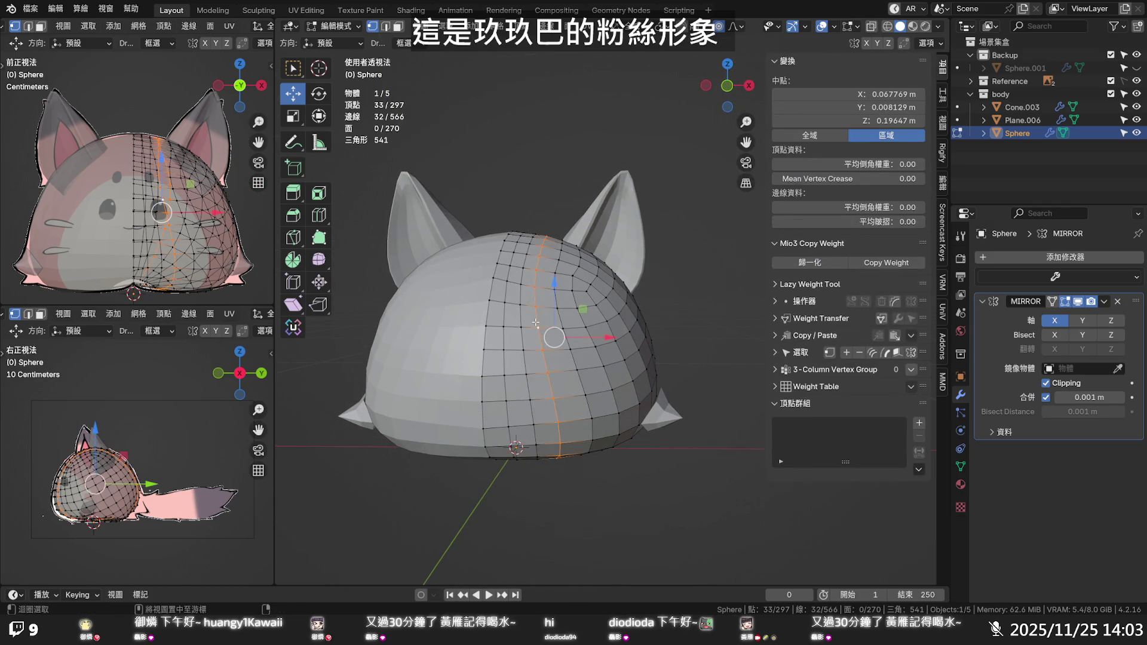
{"action": "key", "text": "g"}
{"action": "key", "text": "g"}
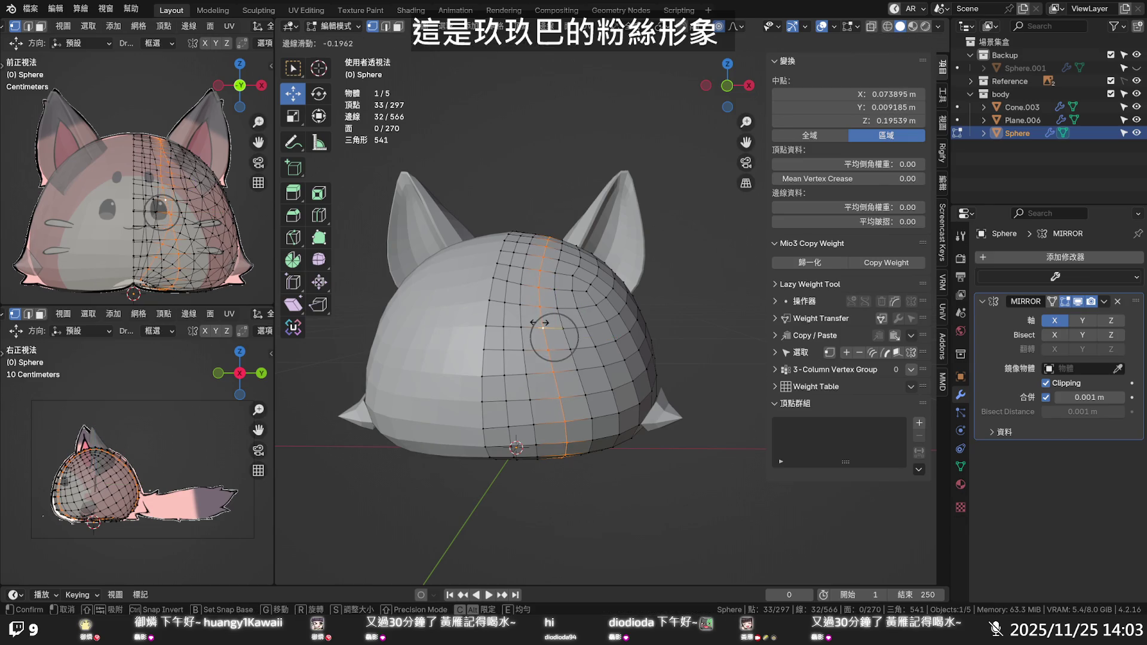
{"action": "left_click", "coordinate": [543, 323]}
{"action": "left_click", "coordinate": [521, 321]}
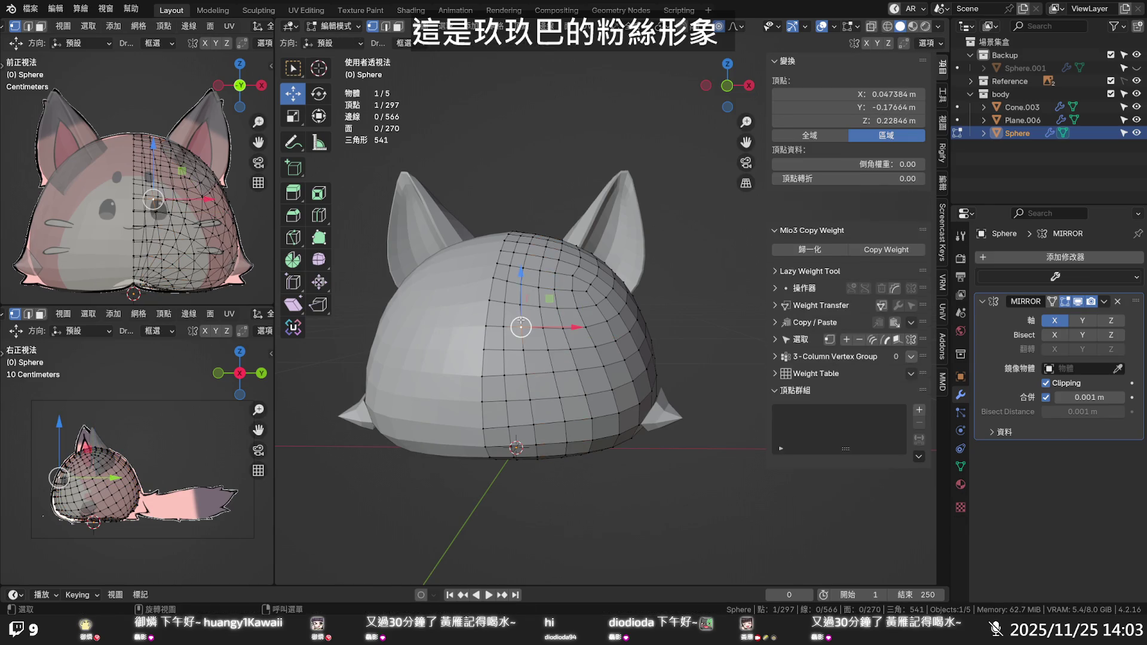
{"action": "key", "text": "space"}
{"action": "left_click", "coordinate": [521, 321], "text": "alt"}
{"action": "key", "text": "g"}
{"action": "key", "text": "g"}
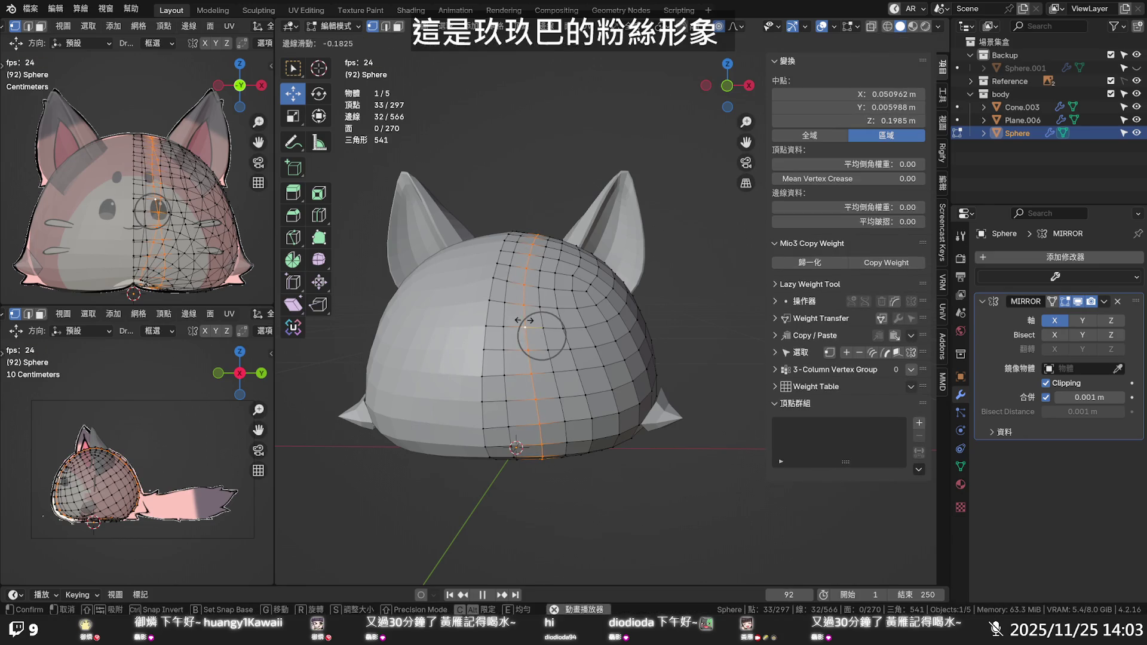
{"action": "left_click", "coordinate": [525, 321]}
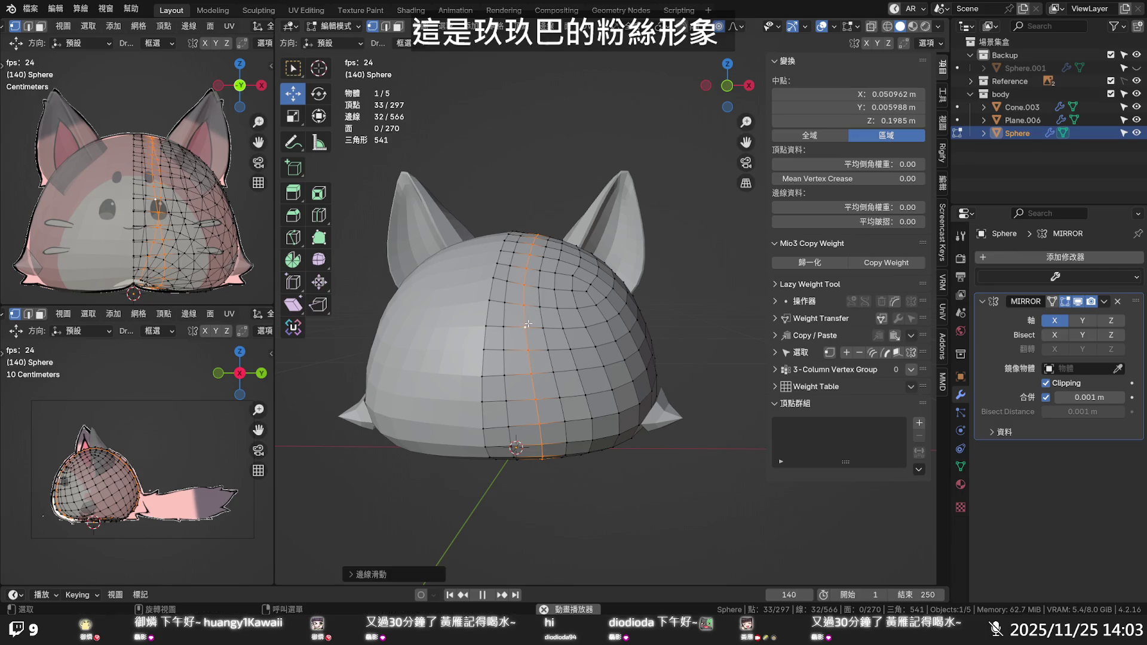
{"action": "mouse_move", "coordinate": [527, 323]}
{"action": "middle_mouse_down"}
{"action": "mouse_move", "coordinate": [541, 248]}
{"action": "mouse_move", "coordinate": [529, 316]}
{"action": "mouse_move", "coordinate": [609, 400]}
{"action": "mouse_move", "coordinate": [621, 296]}
{"action": "mouse_move", "coordinate": [665, 257]}
{"action": "mouse_move", "coordinate": [743, 294]}
{"action": "middle_mouse_up"}
{"action": "scroll", "coordinate": [530, 320], "scroll_direction": "down", "scroll_amount": 5}
{"action": "left_click", "coordinate": [609, 400]}
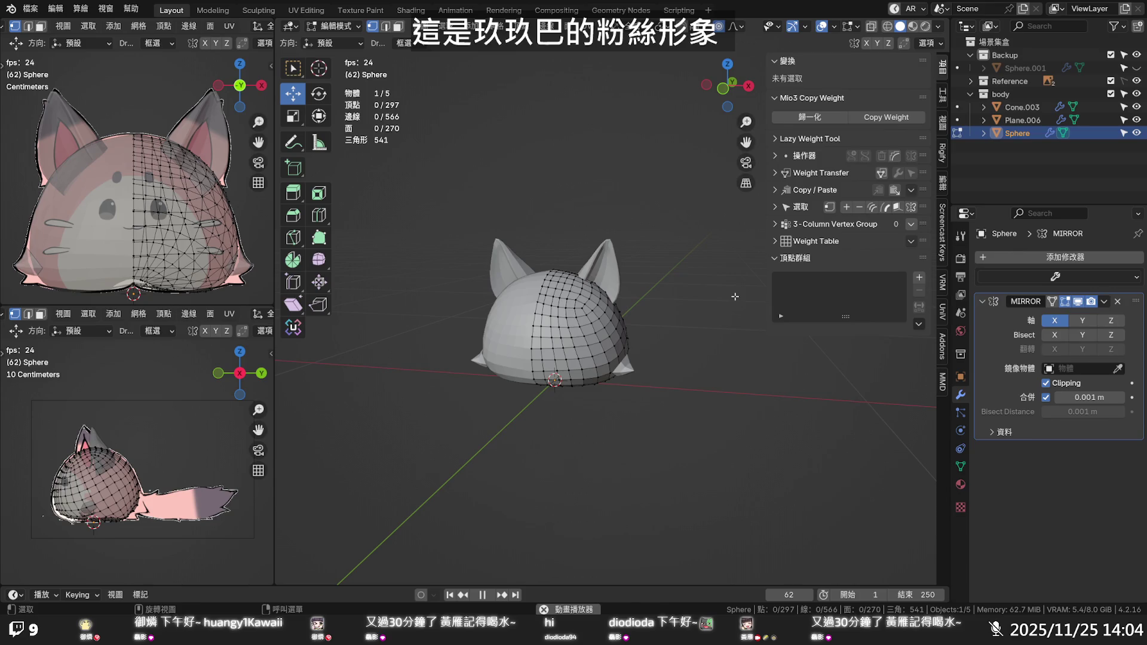
{"action": "middle_click_drag", "start_coordinate": [724, 297], "coordinate": [528, 256]}
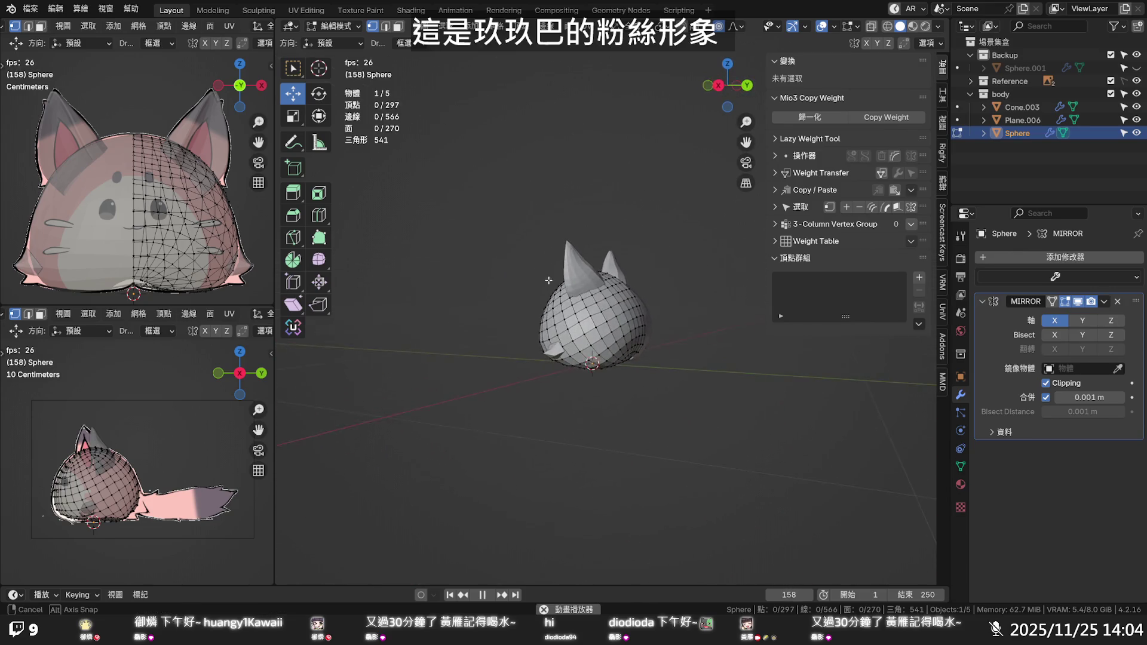
{"action": "middle_click_drag", "start_coordinate": [528, 256], "coordinate": [600, 301]}
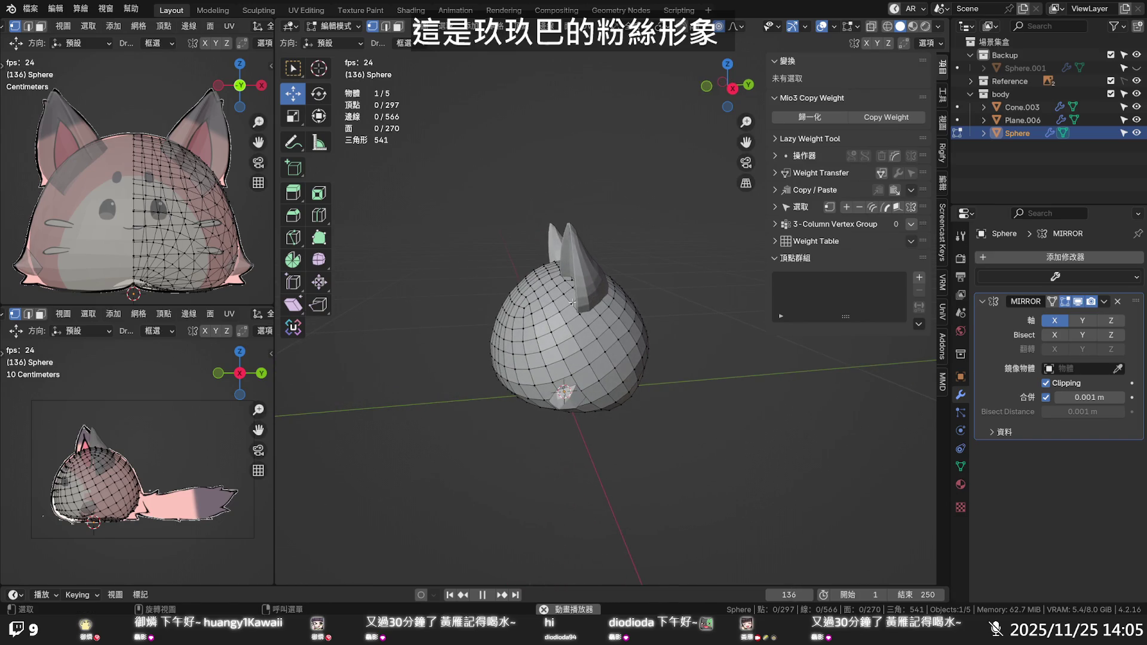
{"action": "key", "text": "Tab"}
Enter Edit Mode on the ear cone Cone.003, select its tip vertex, and view from the side
{"action": "left_click", "coordinate": [570, 269]}
{"action": "key", "text": "Tab"}
{"action": "left_click", "coordinate": [570, 269]}
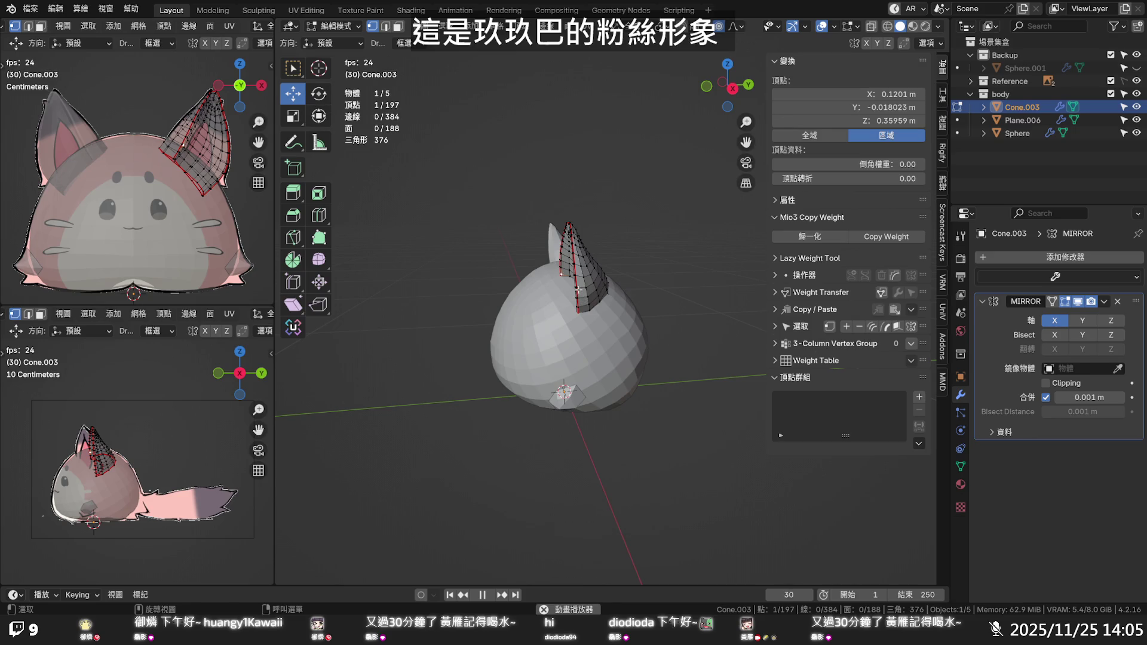
{"action": "key", "text": "KP_3"}
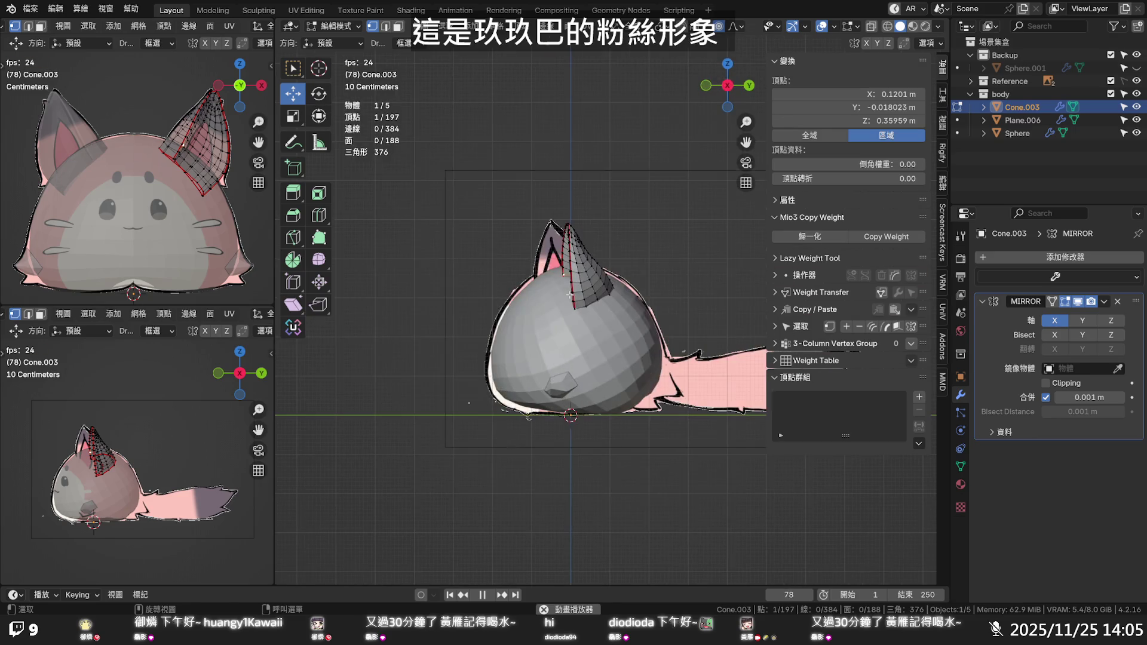
Move the ear tip vertex with proportional editing, shrinking the falloff size
{"action": "key", "text": "g"}
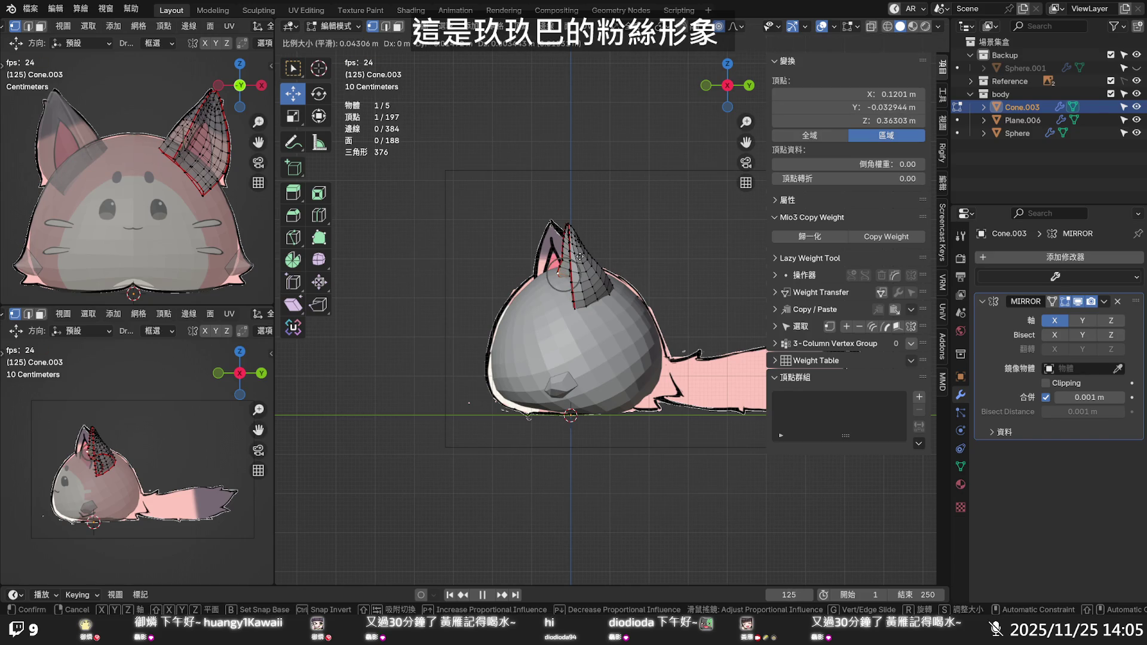
{"action": "scroll", "coordinate": [575, 255], "scroll_direction": "down", "scroll_amount": 15}
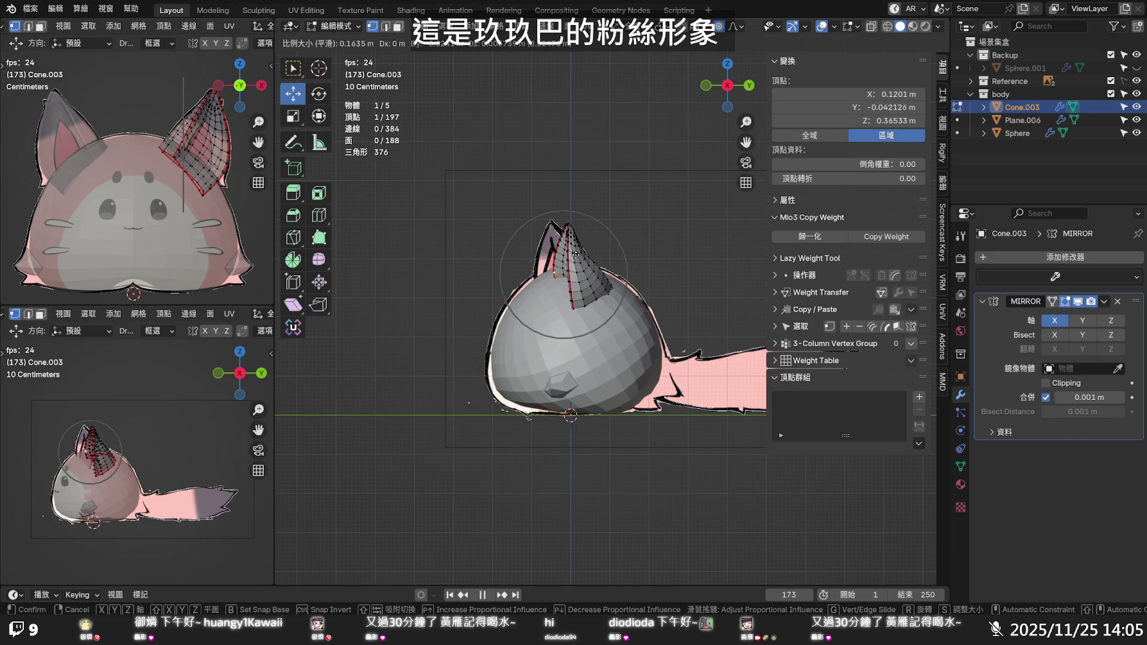
{"action": "scroll", "coordinate": [573, 255], "scroll_direction": "down", "scroll_amount": 3}
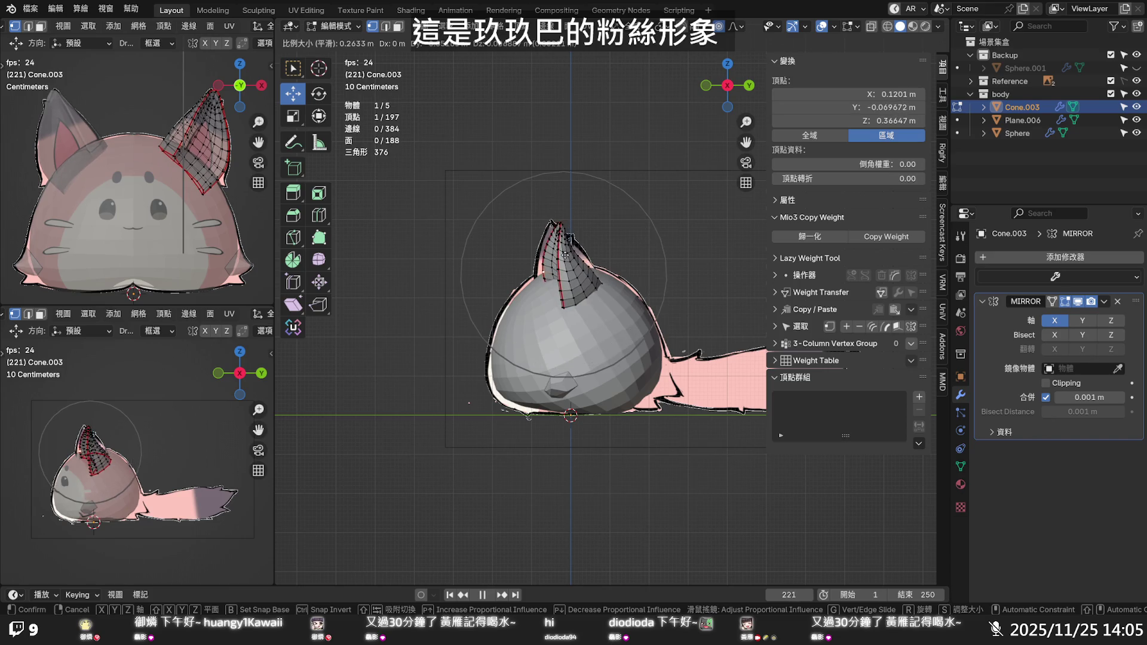
{"action": "scroll", "coordinate": [559, 256], "scroll_direction": "down", "scroll_amount": 3}
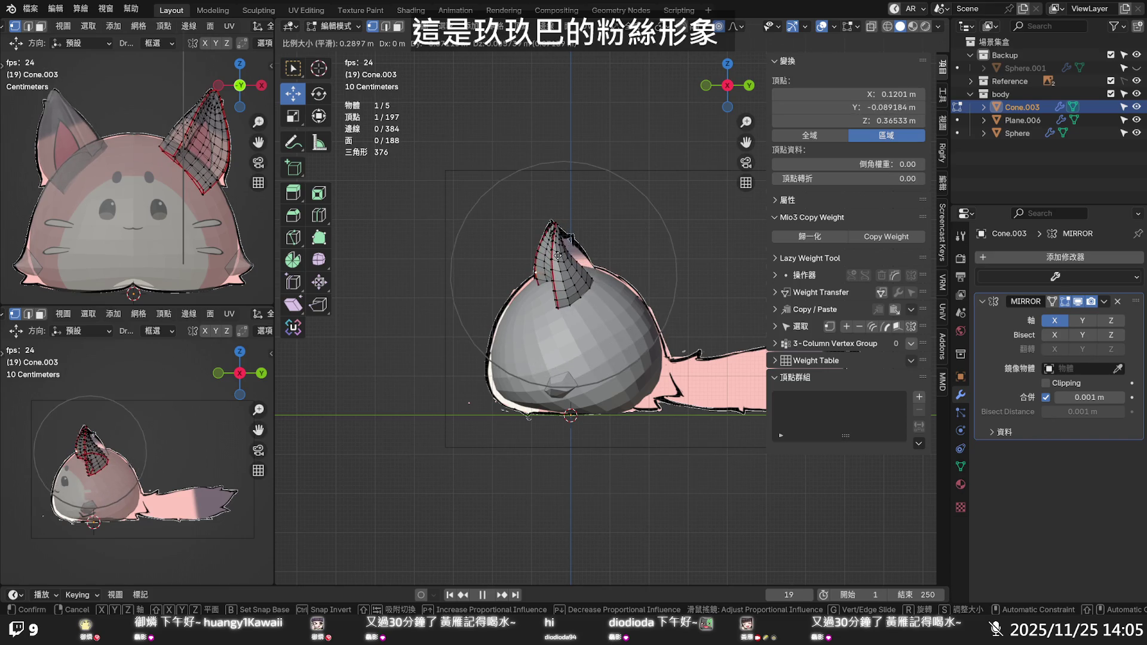
{"action": "scroll", "coordinate": [561, 257], "scroll_direction": "down", "scroll_amount": 1}
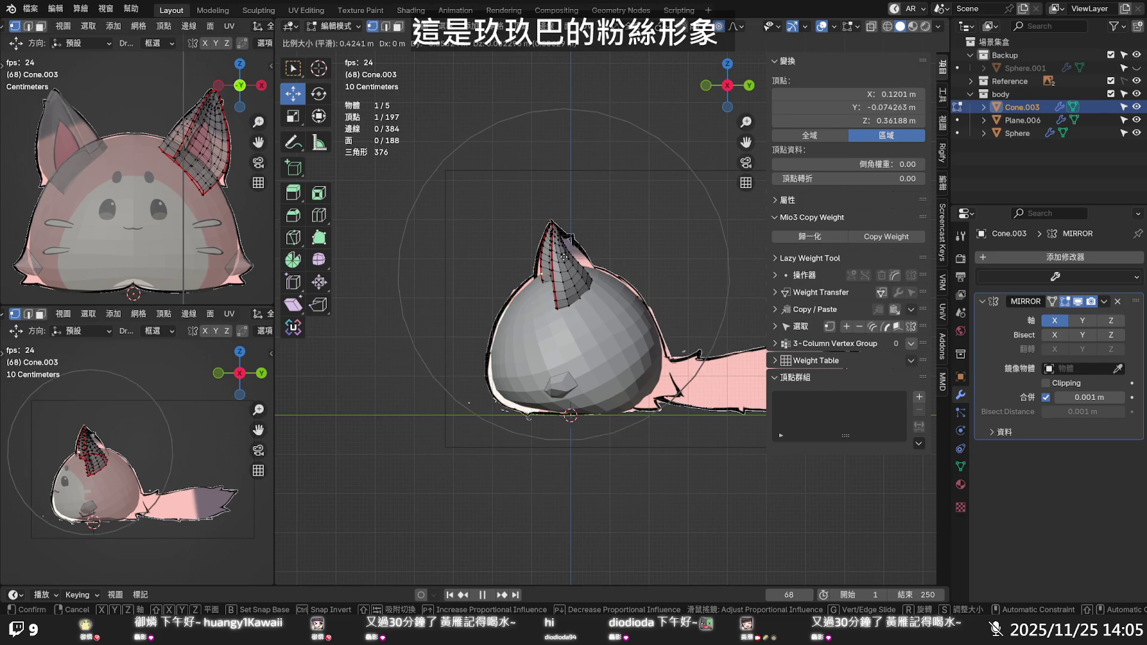
{"action": "left_click", "coordinate": [568, 261]}
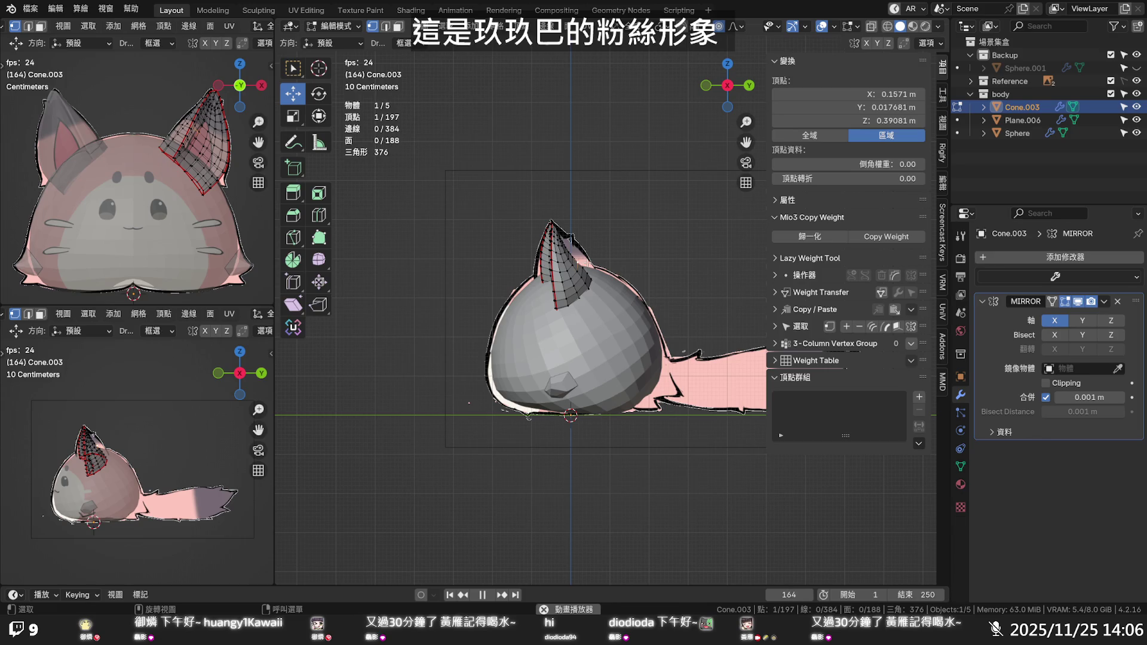
Pull the ear tip further outward and upward with soft falloff, then deselect it
{"action": "key", "text": "g"}
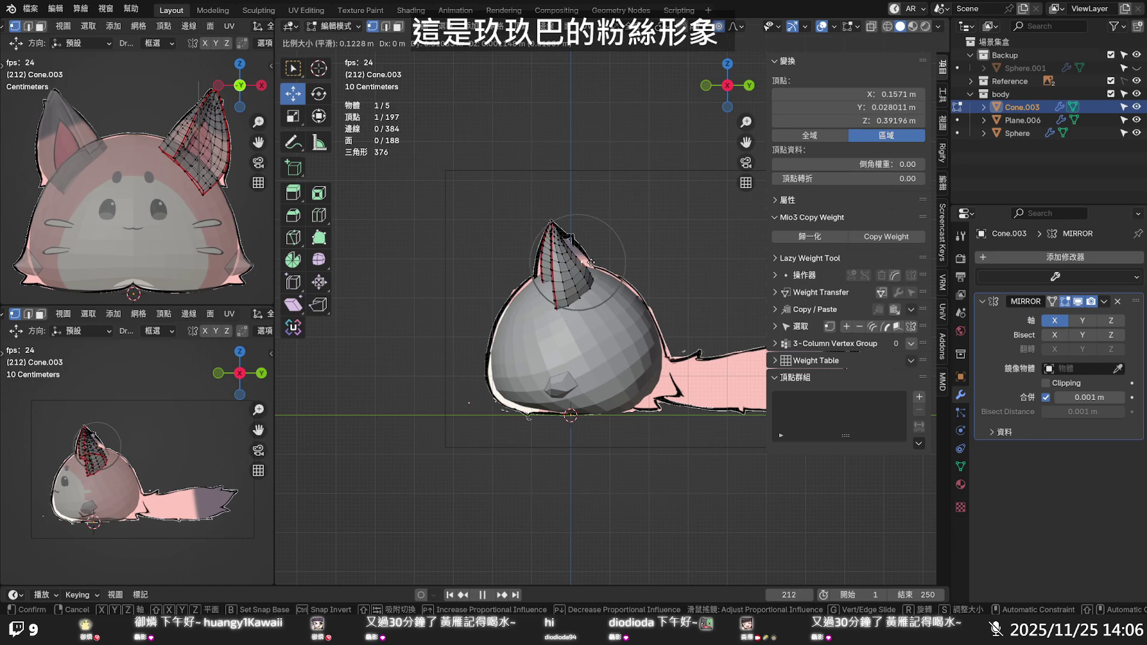
{"action": "left_click", "coordinate": [566, 245]}
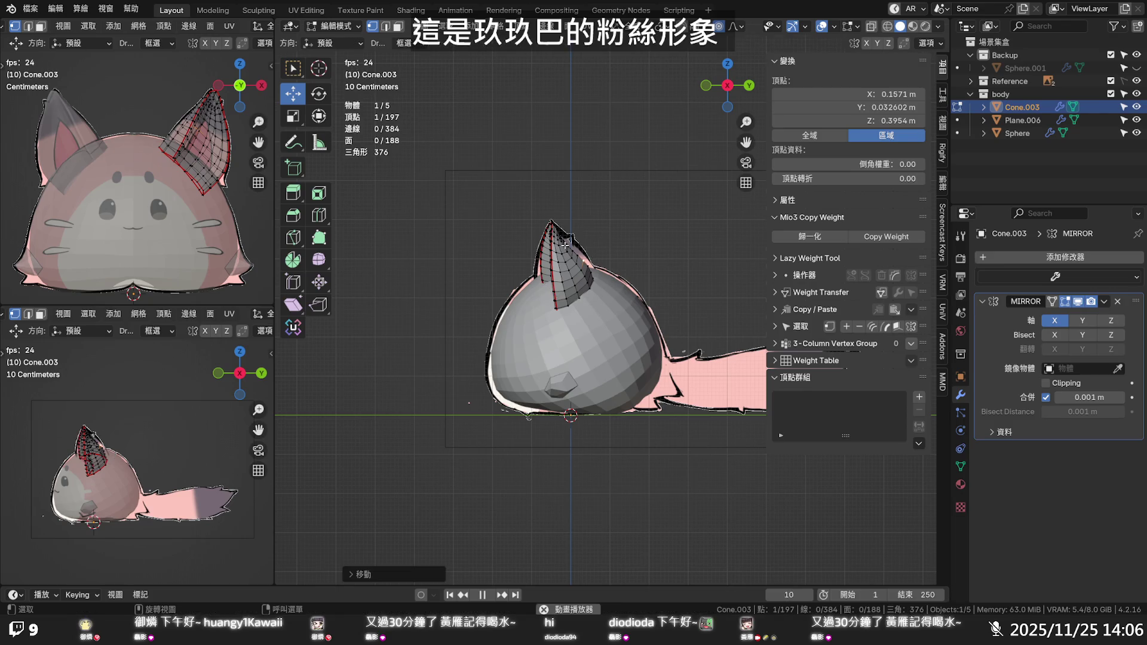
{"action": "key", "text": "g"}
{"action": "scroll", "coordinate": [569, 244], "scroll_direction": "up", "scroll_amount": 2}
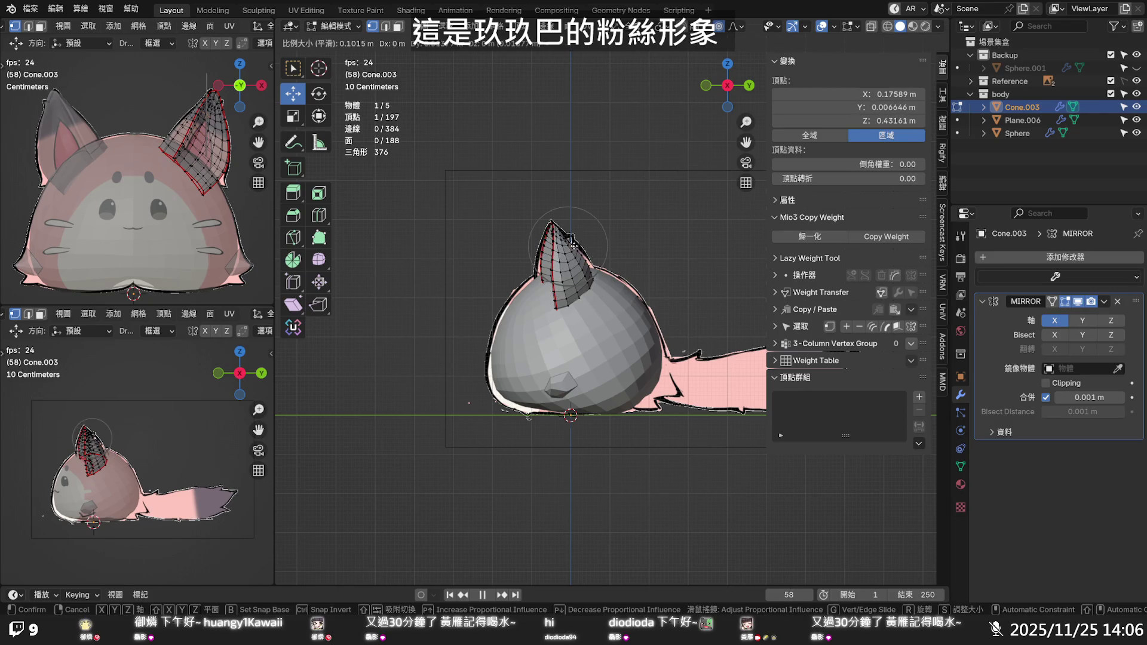
{"action": "left_click", "coordinate": [573, 242]}
{"action": "left_click", "coordinate": [602, 219]}
{"action": "mouse_move", "coordinate": [602, 219]}
{"action": "middle_mouse_down"}
{"action": "mouse_move", "coordinate": [543, 201]}
{"action": "mouse_move", "coordinate": [628, 288]}
{"action": "mouse_move", "coordinate": [749, 223]}
{"action": "middle_mouse_up"}
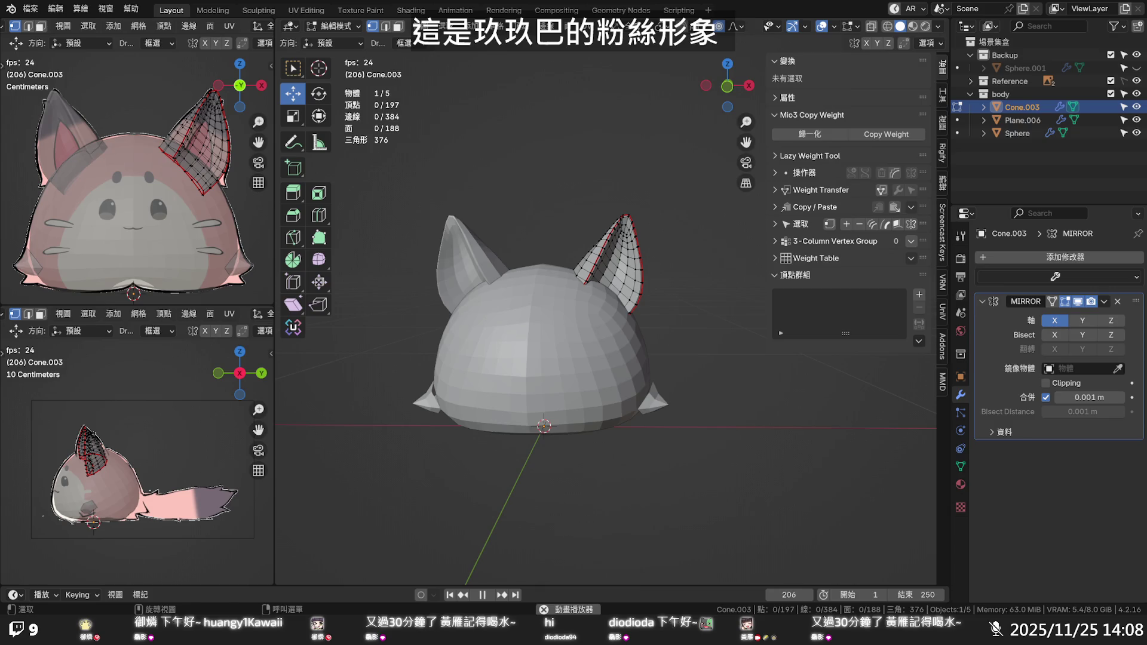
{"action": "key", "text": "space"}
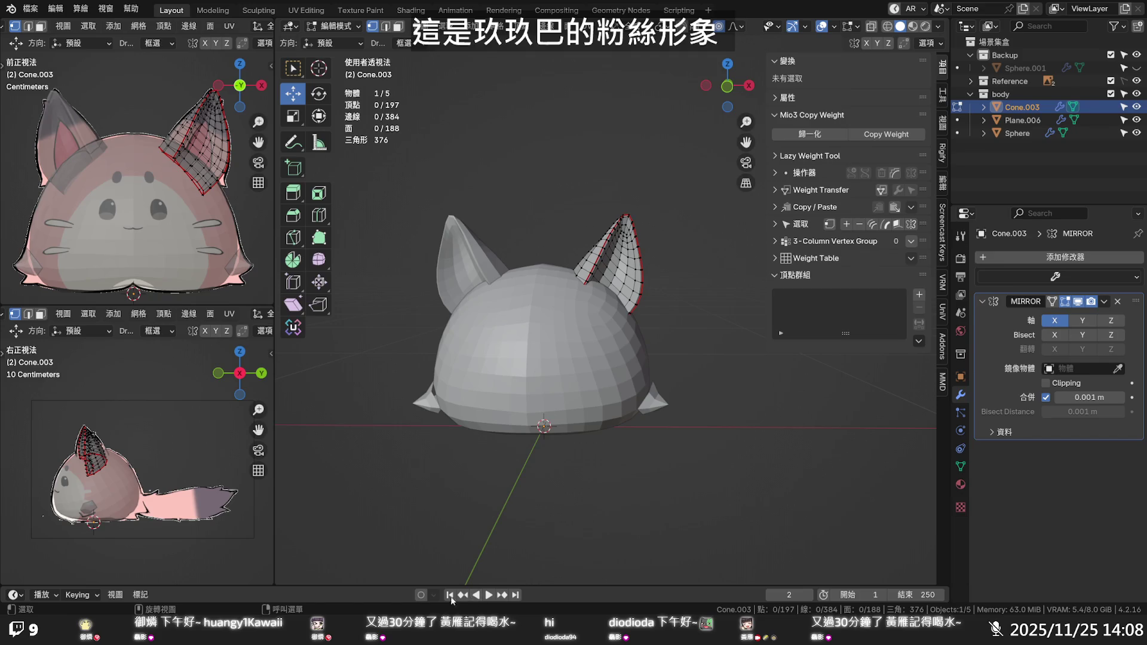
Stop playback, enlarge the timeline to show the frame ruler, and return to frame 1
{"action": "left_click", "coordinate": [476, 595]}
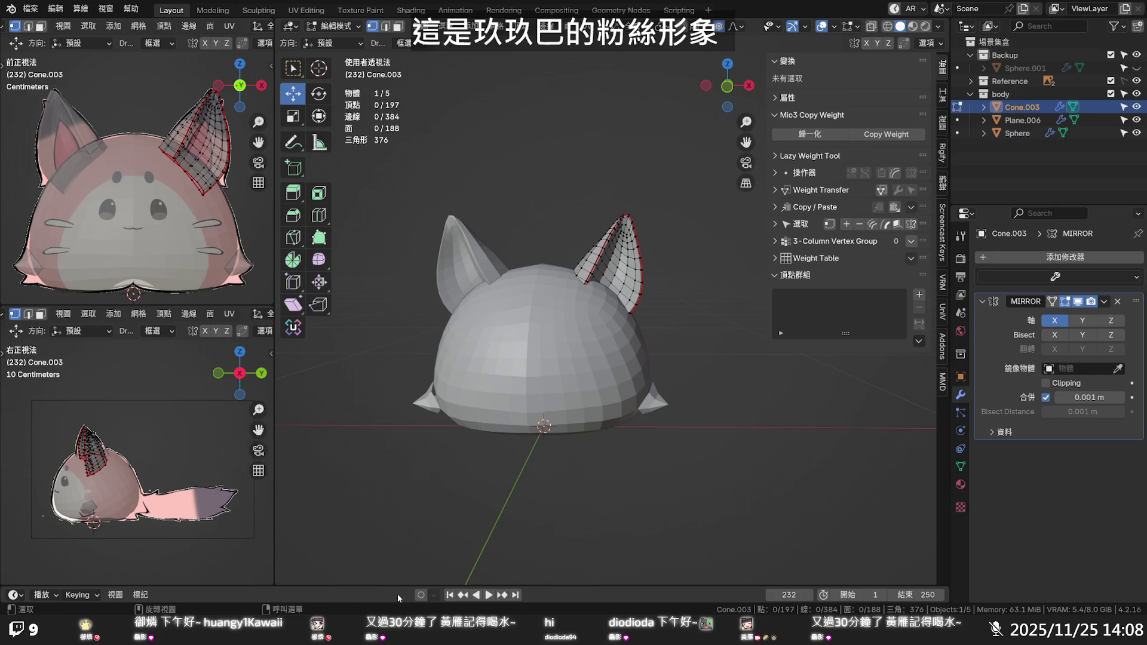
{"action": "left_click_drag", "start_coordinate": [398, 586], "coordinate": [400, 571]}
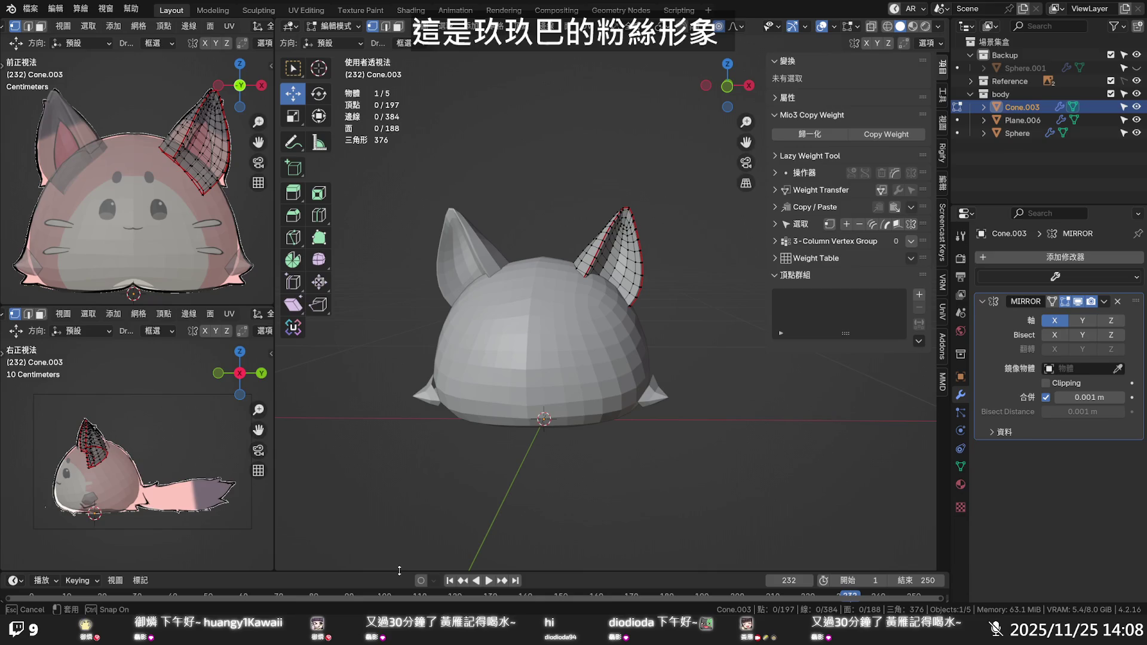
{"action": "left_click", "coordinate": [450, 581]}
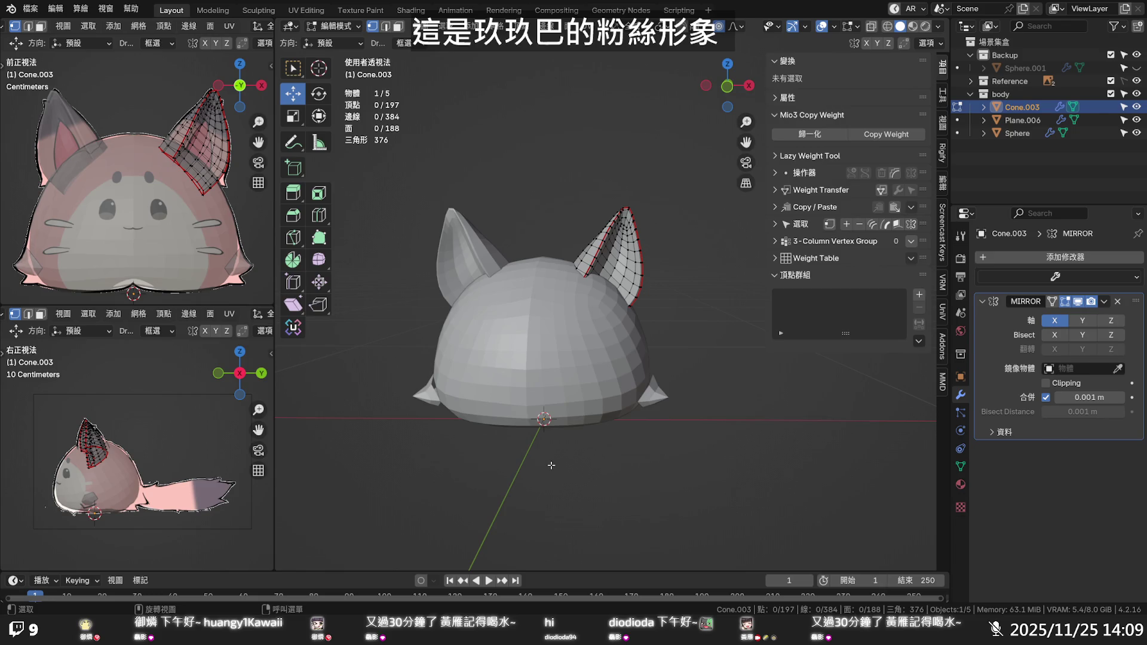
Zoom in on the cat head, leave the ear's Edit Mode, and make the Sphere active
{"action": "mouse_move", "coordinate": [551, 465]}
{"action": "middle_mouse_down"}
{"action": "mouse_move", "coordinate": [564, 432]}
{"action": "mouse_move", "coordinate": [472, 436]}
{"action": "mouse_move", "coordinate": [451, 416]}
{"action": "middle_mouse_up"}
{"action": "scroll", "coordinate": [564, 433], "scroll_direction": "up", "scroll_amount": 2}
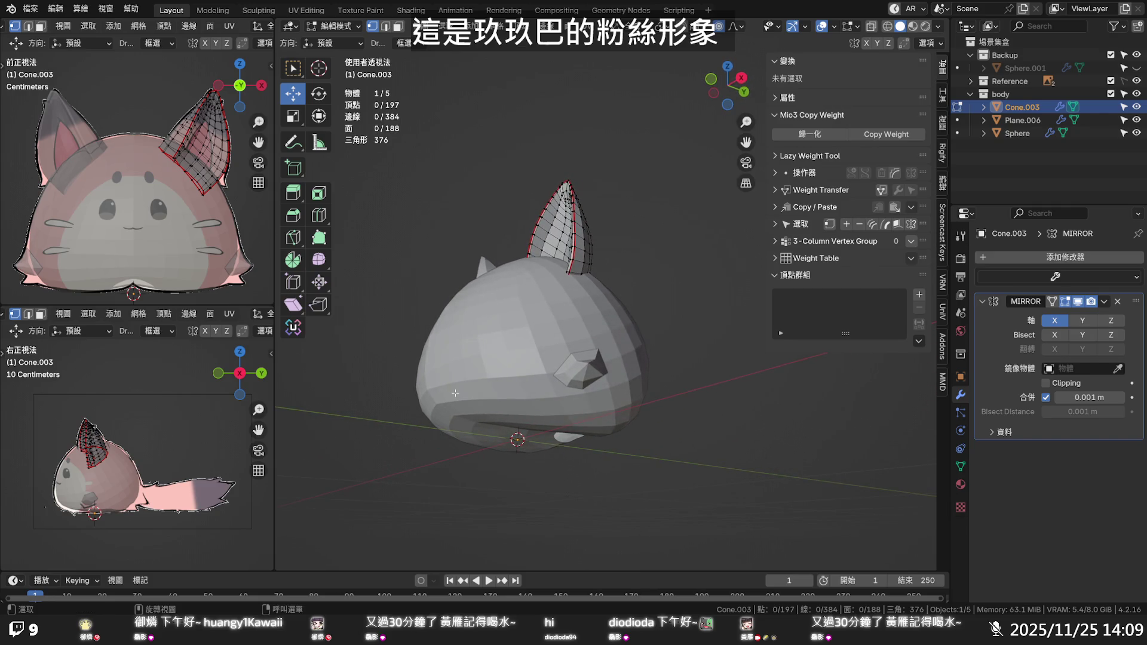
{"action": "key", "text": "Tab"}
{"action": "left_click", "coordinate": [454, 393]}
In the Sphere's Edit Mode, push a base vertex along Y with proportional falloff
{"action": "key", "text": "Tab"}
{"action": "left_click", "coordinate": [439, 406]}
{"action": "middle_click_drag", "start_coordinate": [440, 406], "coordinate": [478, 417]}
{"action": "key", "text": "g"}
{"action": "key", "text": "y"}
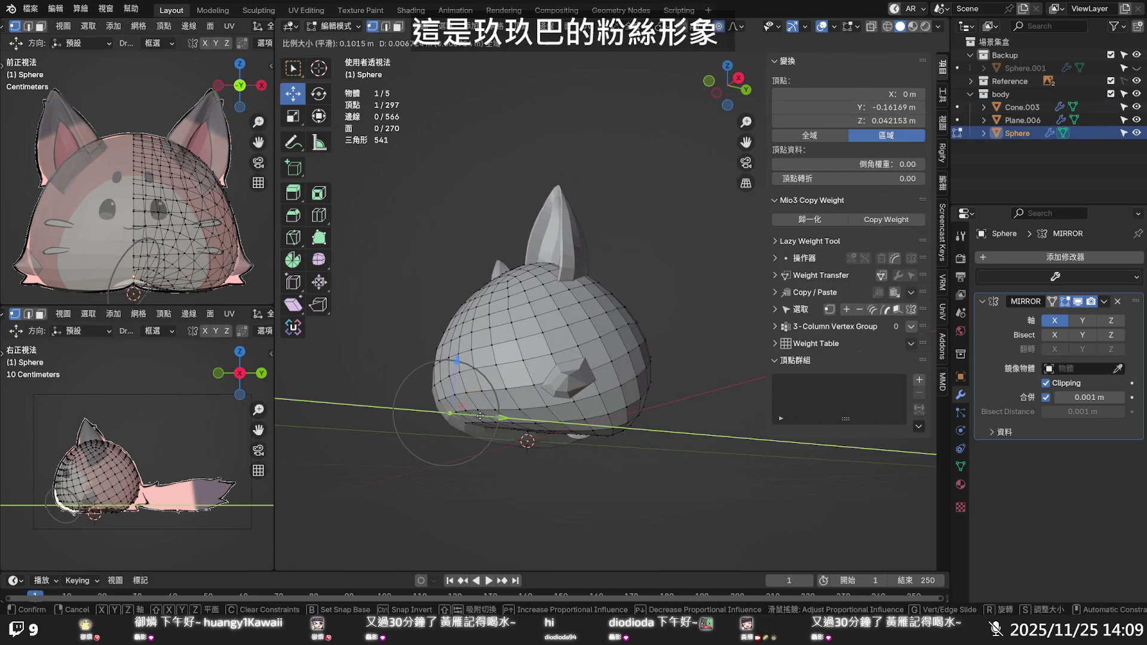
{"action": "scroll", "coordinate": [484, 416], "scroll_direction": "up", "scroll_amount": 4}
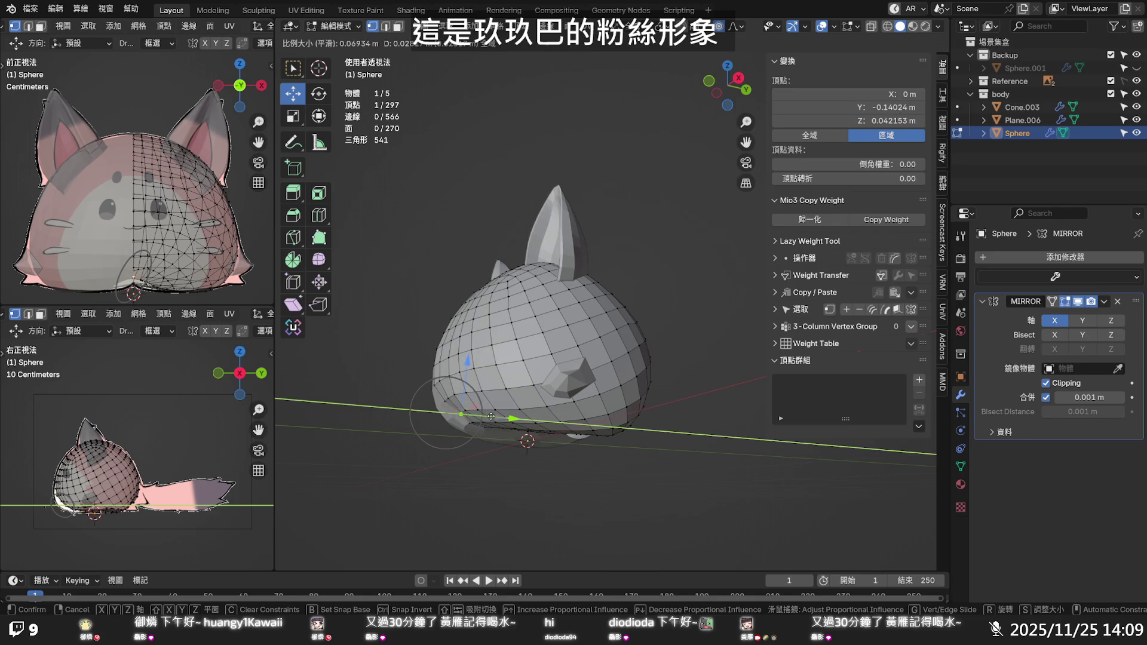
{"action": "left_click", "coordinate": [487, 416]}
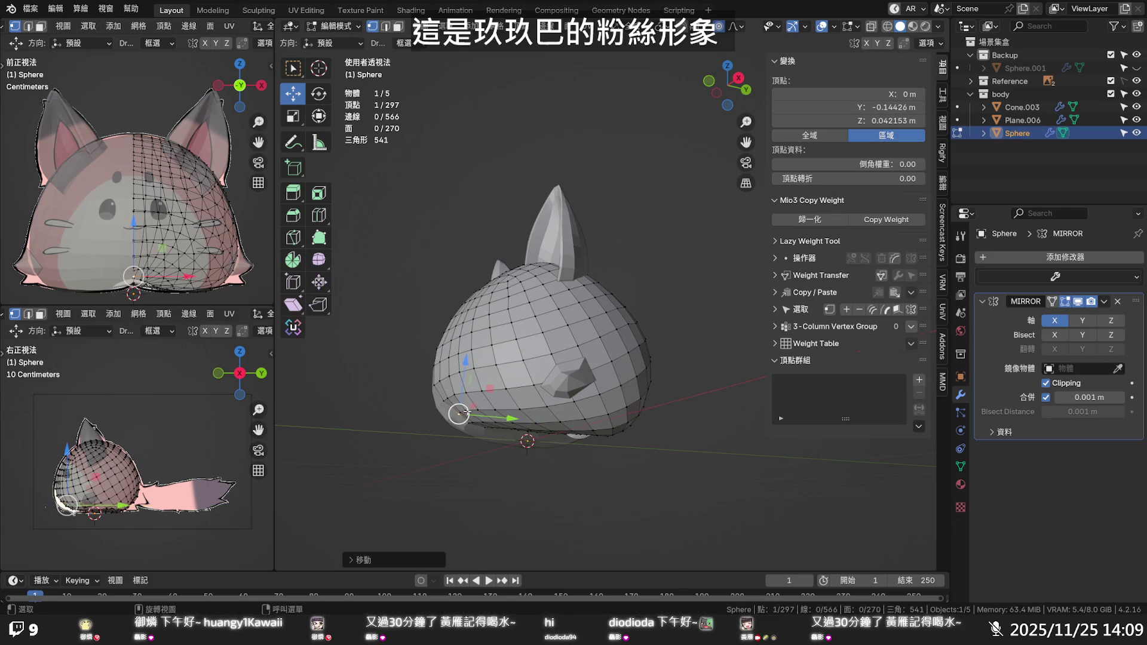
{"action": "key", "text": "g"}
{"action": "key", "text": "y"}
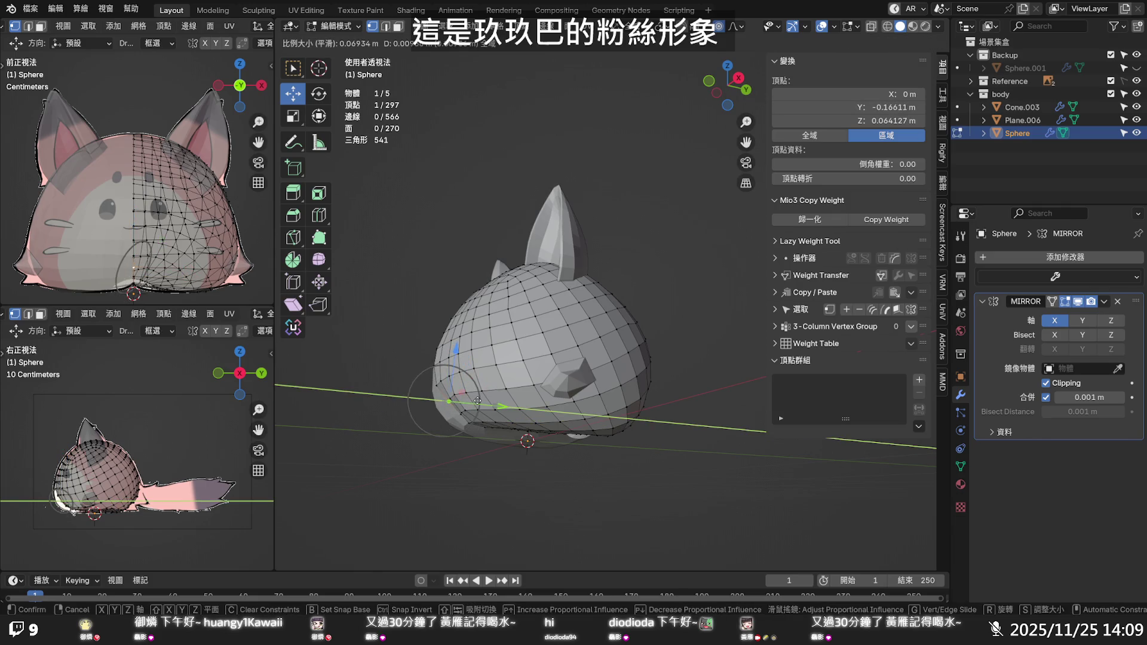
{"action": "left_click", "coordinate": [478, 404]}
{"action": "middle_click_drag", "start_coordinate": [479, 403], "coordinate": [490, 352]}
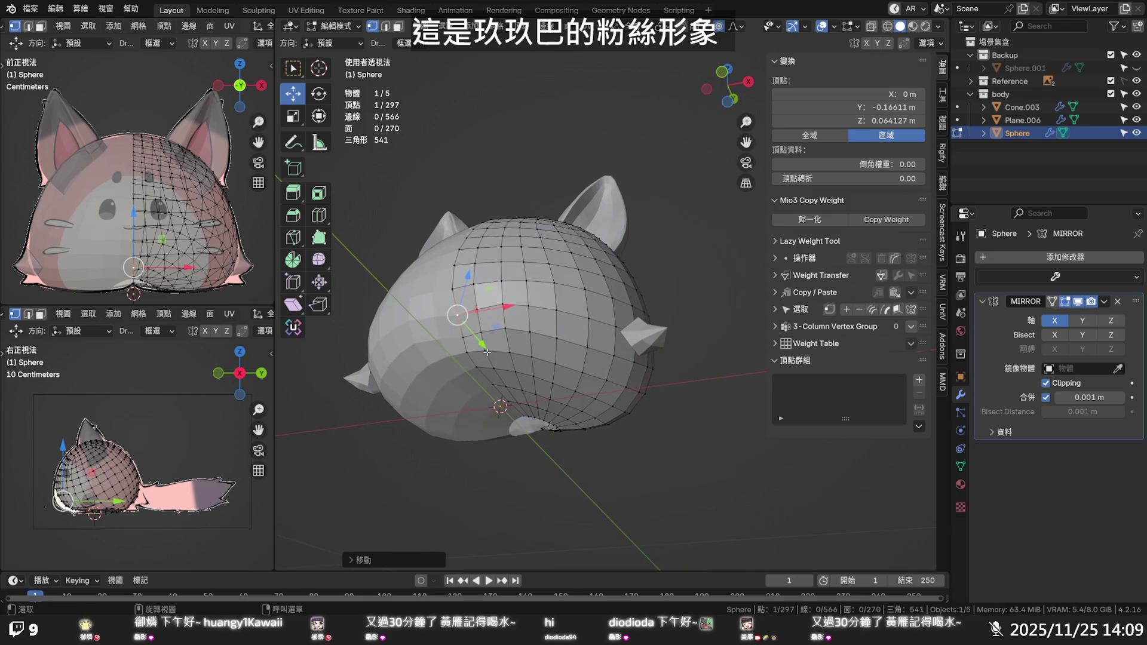
Shift another lower-body vertex along Y, then along the Z axis
{"action": "left_click", "coordinate": [467, 352]}
{"action": "key", "text": "g"}
{"action": "key", "text": "y"}
{"action": "left_click", "coordinate": [491, 377]}
{"action": "mouse_move", "coordinate": [491, 378]}
{"action": "middle_mouse_down"}
{"action": "mouse_move", "coordinate": [438, 389]}
{"action": "mouse_move", "coordinate": [477, 380]}
{"action": "mouse_move", "coordinate": [634, 402]}
{"action": "middle_mouse_up"}
{"action": "key", "text": "g"}
{"action": "key", "text": "z"}
{"action": "left_click", "coordinate": [472, 375]}
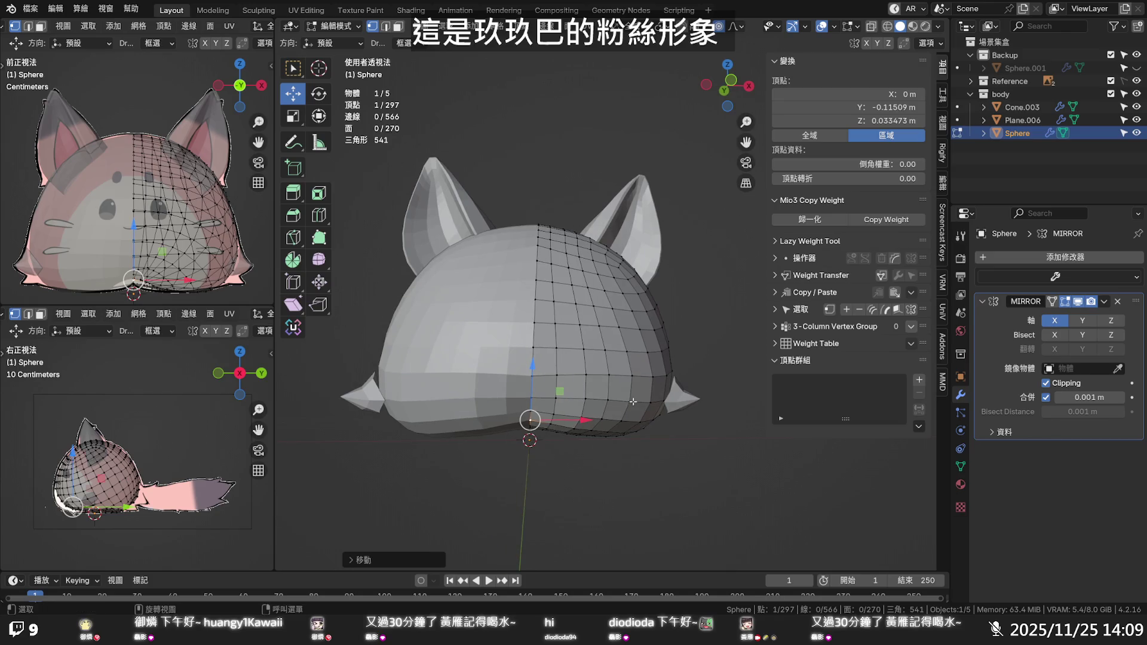
Fine-tune that vertex's height with several small moves, finishing with a Z-constrained adjustment
{"action": "key", "text": "g"}
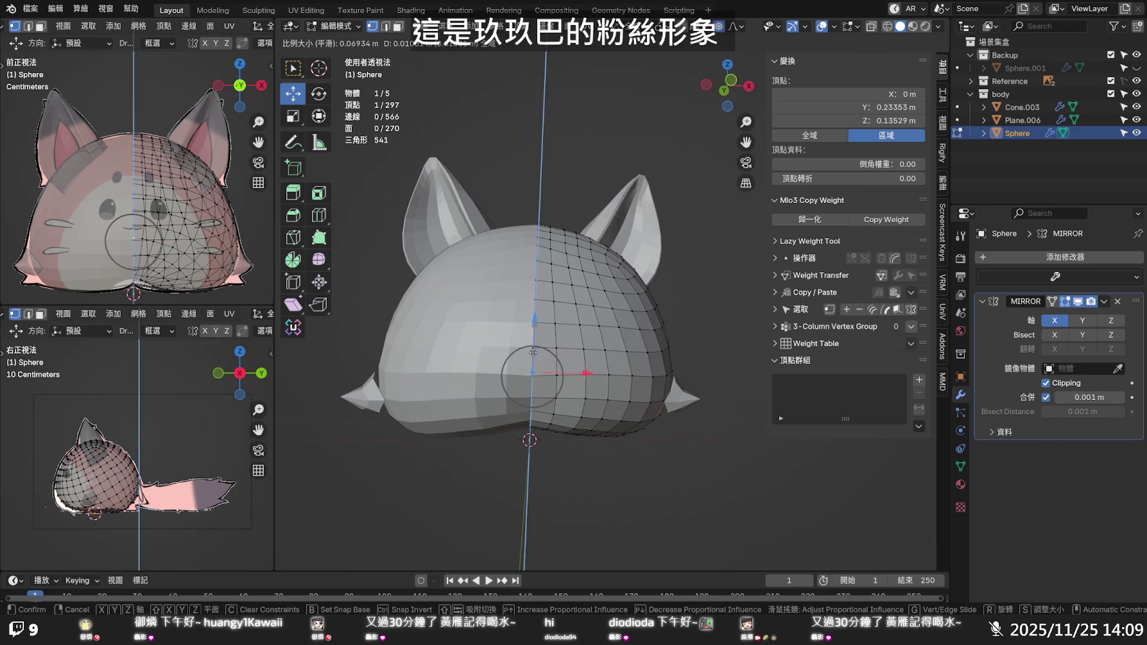
{"action": "left_click", "coordinate": [534, 350]}
{"action": "key", "text": "g"}
{"action": "left_click", "coordinate": [532, 376]}
{"action": "key", "text": "g"}
{"action": "left_click", "coordinate": [532, 381]}
{"action": "key", "text": "g"}
{"action": "key", "text": "z"}
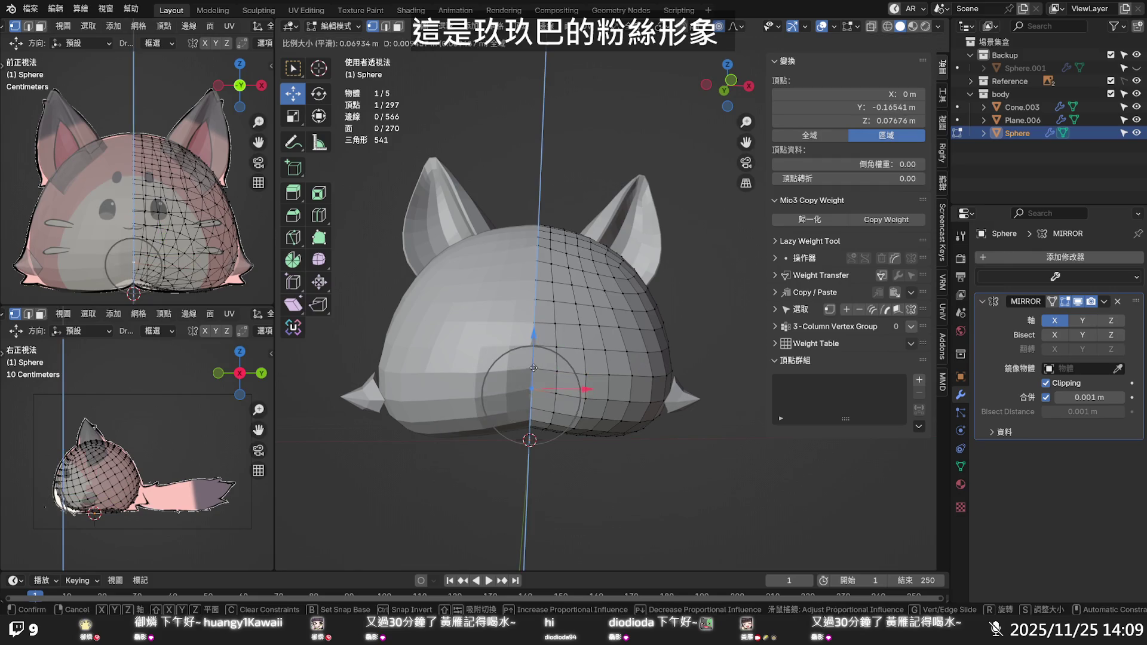
{"action": "left_click", "coordinate": [533, 370]}
{"action": "left_click", "coordinate": [698, 335]}
{"action": "mouse_move", "coordinate": [698, 335]}
{"action": "middle_mouse_down"}
{"action": "mouse_move", "coordinate": [631, 326]}
{"action": "mouse_move", "coordinate": [687, 275]}
{"action": "mouse_move", "coordinate": [646, 318]}
{"action": "middle_mouse_up"}
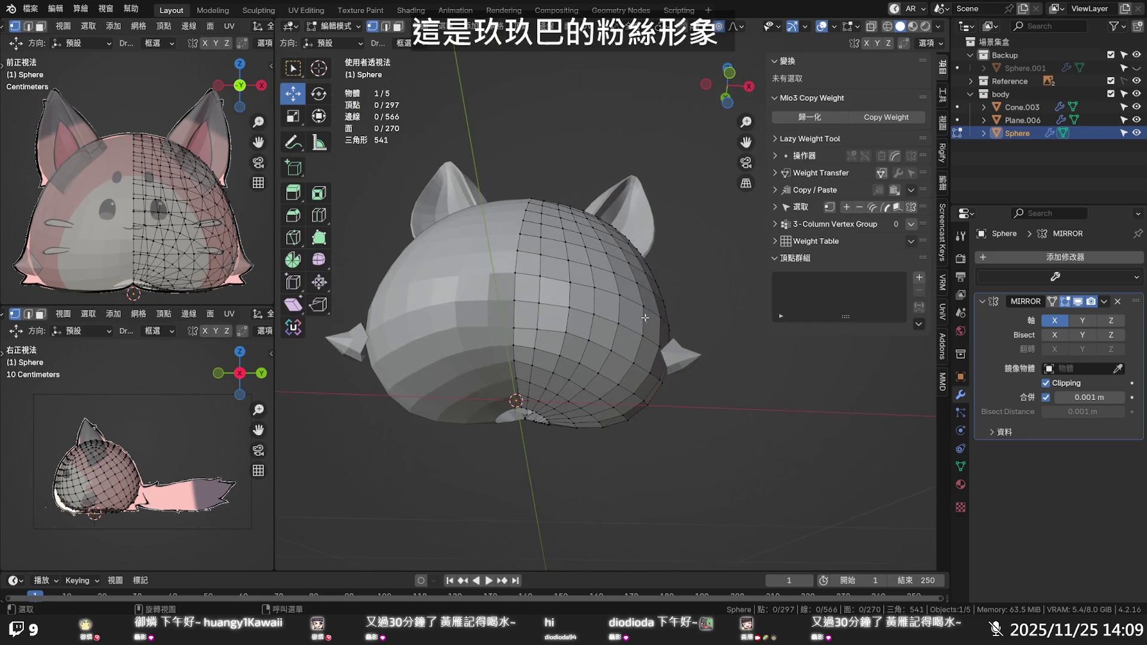
Raise a vertex on the head's lower part along Z with soft falloff
{"action": "left_click", "coordinate": [514, 327]}
{"action": "key", "text": "g"}
{"action": "key", "text": "z"}
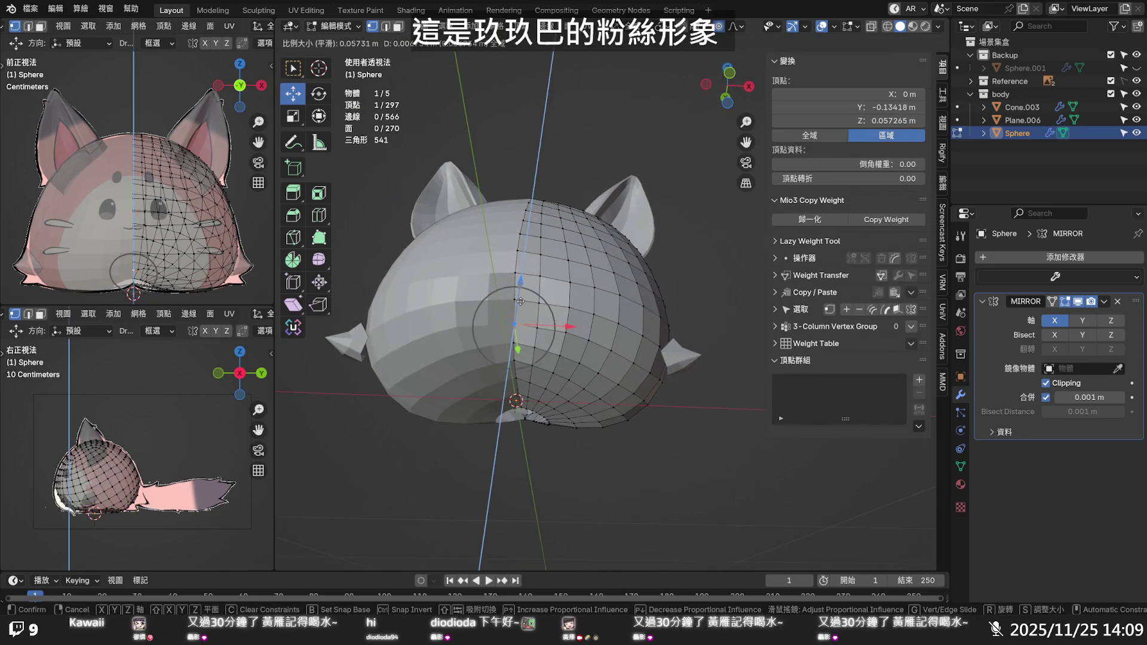
{"action": "left_click", "coordinate": [521, 302]}
{"action": "left_click", "coordinate": [668, 447]}
{"action": "mouse_move", "coordinate": [669, 447]}
{"action": "middle_mouse_down"}
{"action": "mouse_move", "coordinate": [654, 505]}
{"action": "mouse_move", "coordinate": [668, 509]}
{"action": "mouse_move", "coordinate": [550, 448]}
{"action": "middle_mouse_up"}
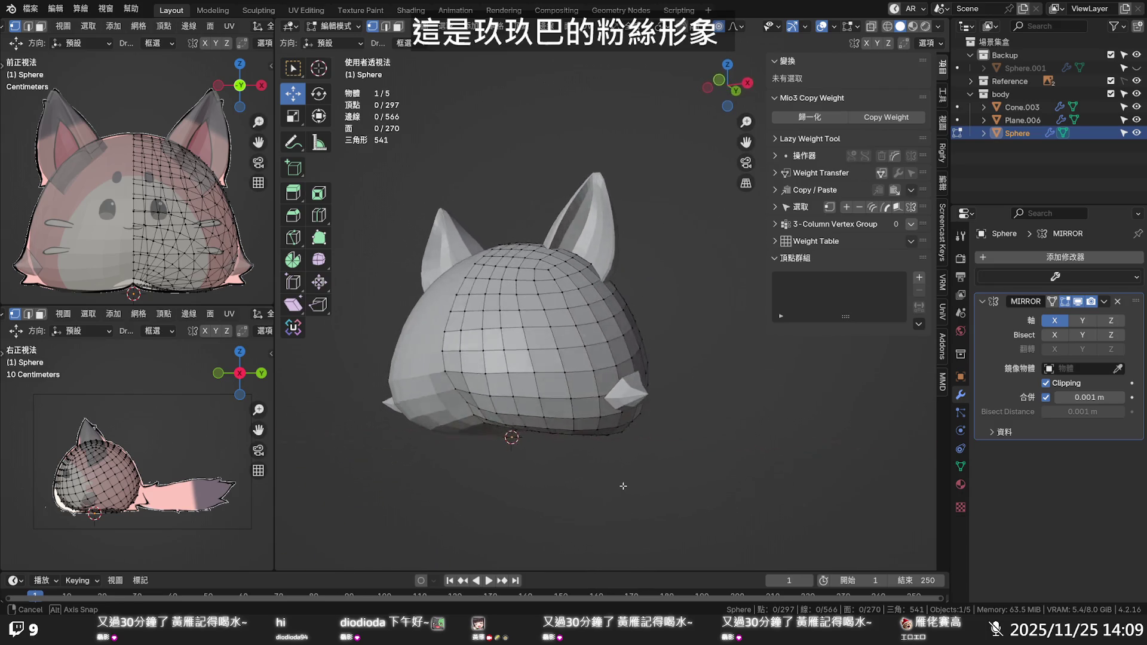
Move a vertex near the head's base along Y with wider falloff, nudge it, and view from the front
{"action": "left_click", "coordinate": [460, 399]}
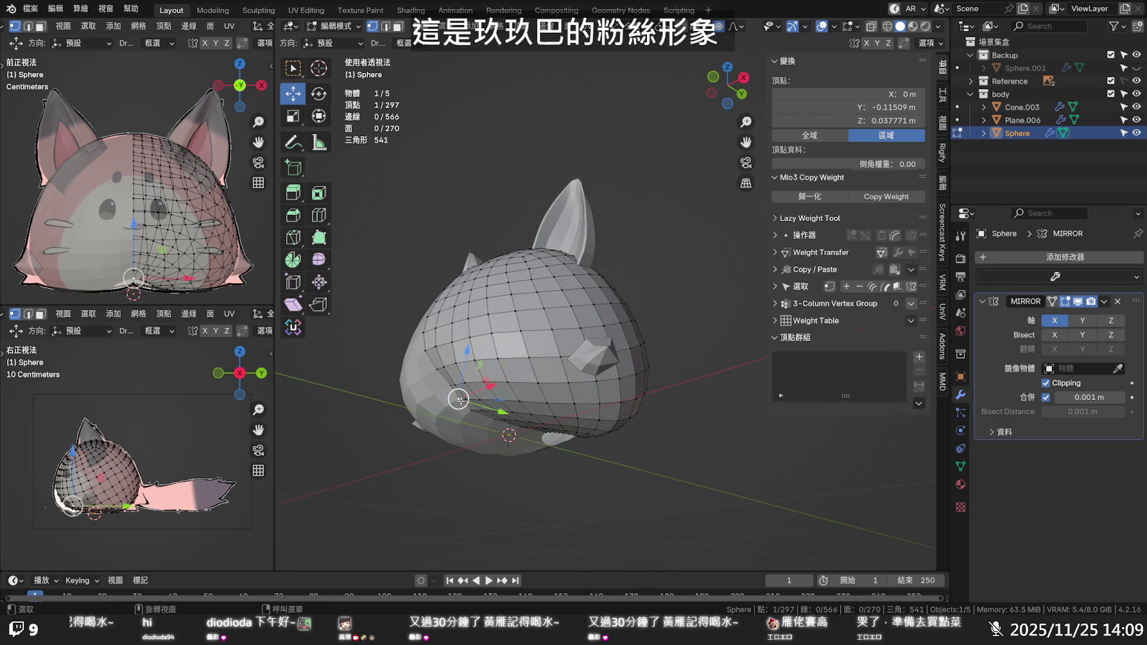
{"action": "key", "text": "g"}
{"action": "key", "text": "y"}
{"action": "scroll", "coordinate": [487, 408], "scroll_direction": "up", "scroll_amount": 3}
{"action": "scroll", "coordinate": [487, 408], "scroll_direction": "up", "scroll_amount": 3}
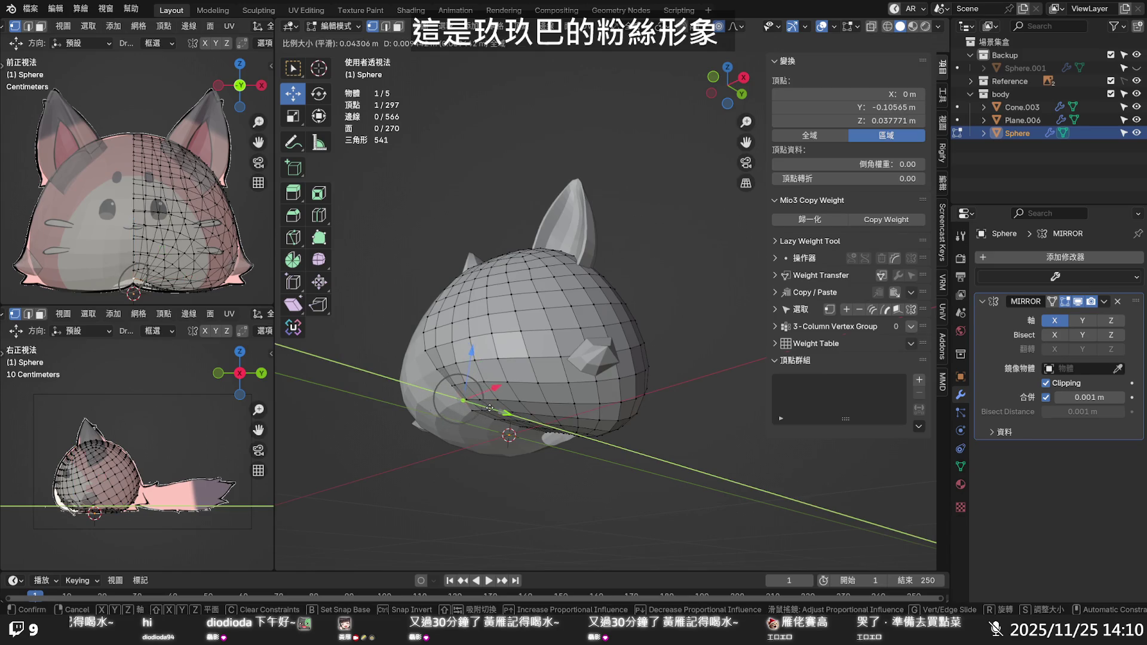
{"action": "left_click", "coordinate": [487, 406]}
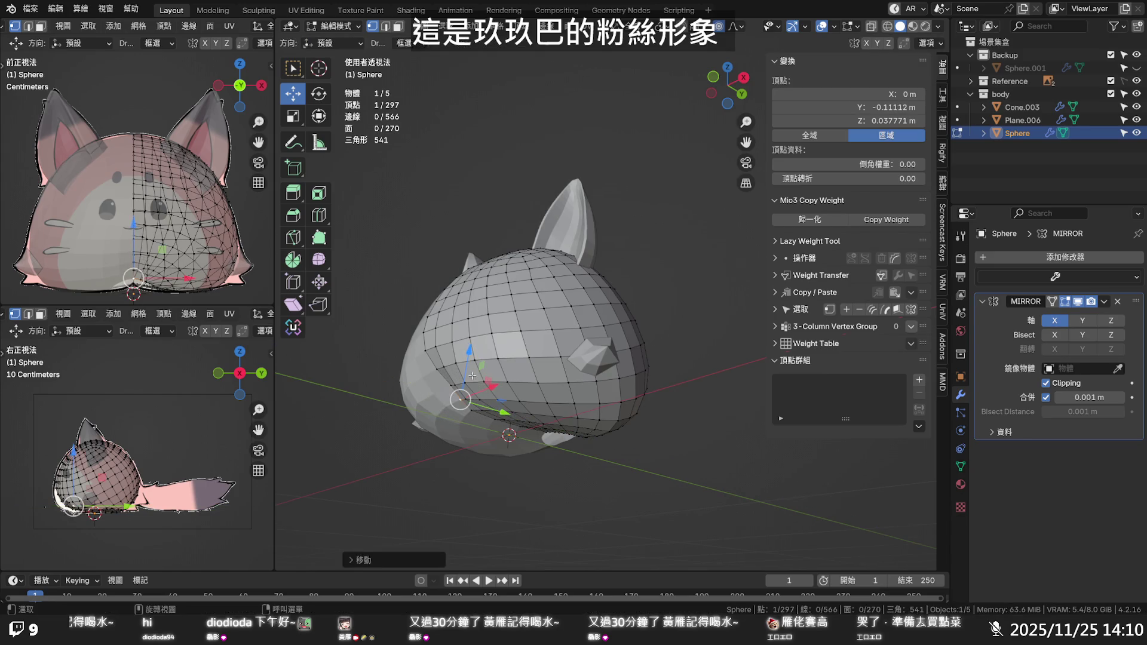
{"action": "left_click_drag", "start_coordinate": [472, 376], "coordinate": [480, 395]}
{"action": "mouse_move", "coordinate": [480, 395]}
{"action": "middle_mouse_down"}
{"action": "mouse_move", "coordinate": [546, 379]}
{"action": "mouse_move", "coordinate": [618, 433]}
{"action": "middle_mouse_up"}
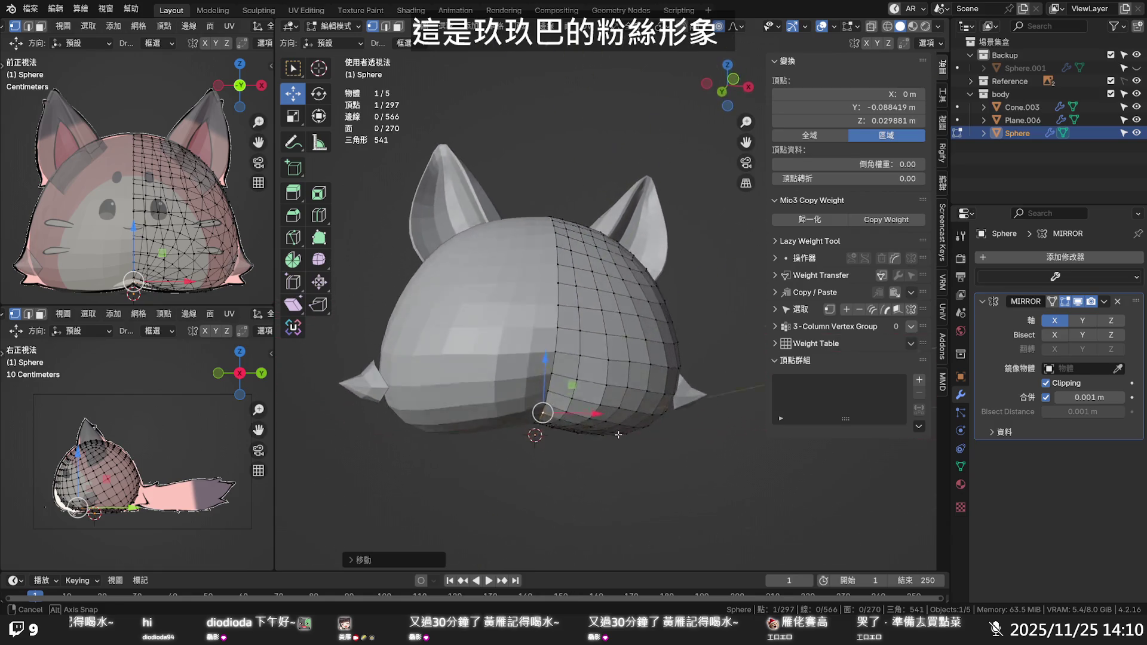
{"action": "middle_click_drag", "start_coordinate": [619, 433], "coordinate": [638, 534]}
{"action": "key", "text": "KP_1"}
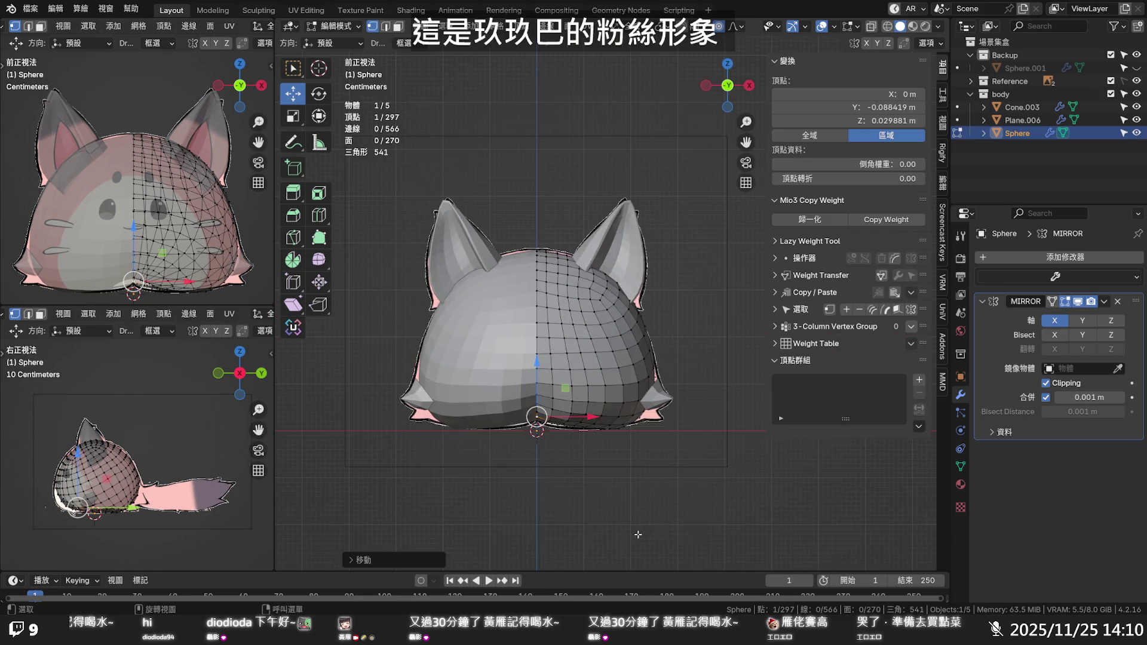
Slide the vertical edge loop near the head's centre slightly sideways
{"action": "scroll", "coordinate": [537, 417], "scroll_direction": "up", "scroll_amount": 2}
{"action": "middle_click_drag", "start_coordinate": [537, 417], "coordinate": [548, 287], "text": "shift"}
{"action": "scroll", "coordinate": [547, 286], "scroll_direction": "up", "scroll_amount": 2}
{"action": "left_click", "coordinate": [507, 300], "text": "alt"}
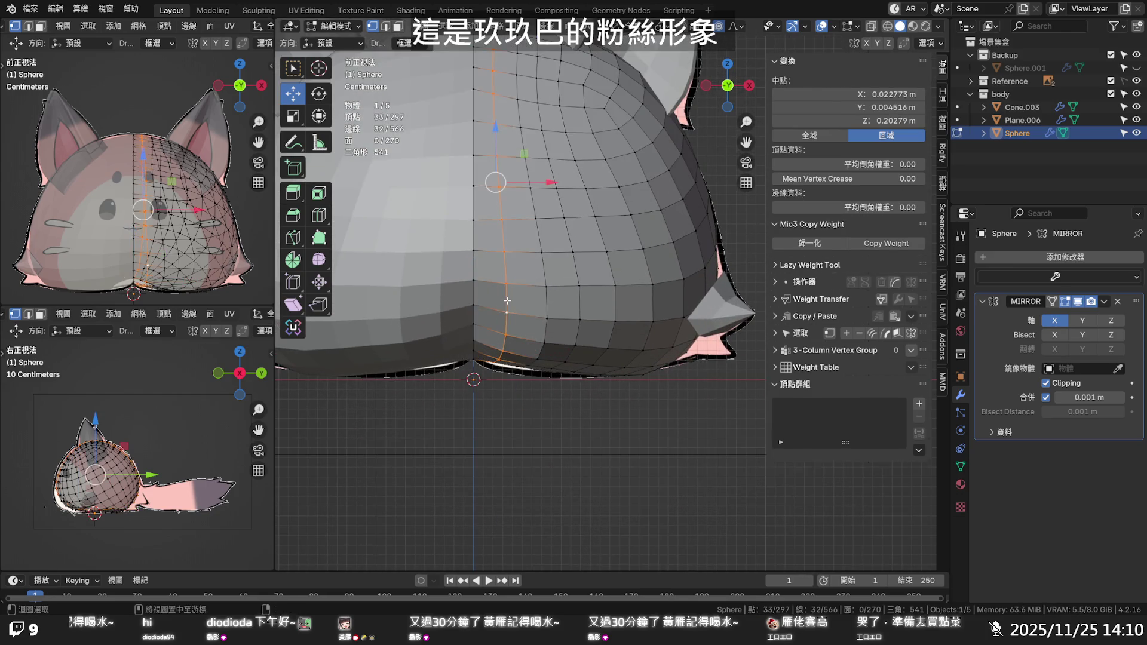
{"action": "key", "text": "g"}
{"action": "key", "text": "g"}
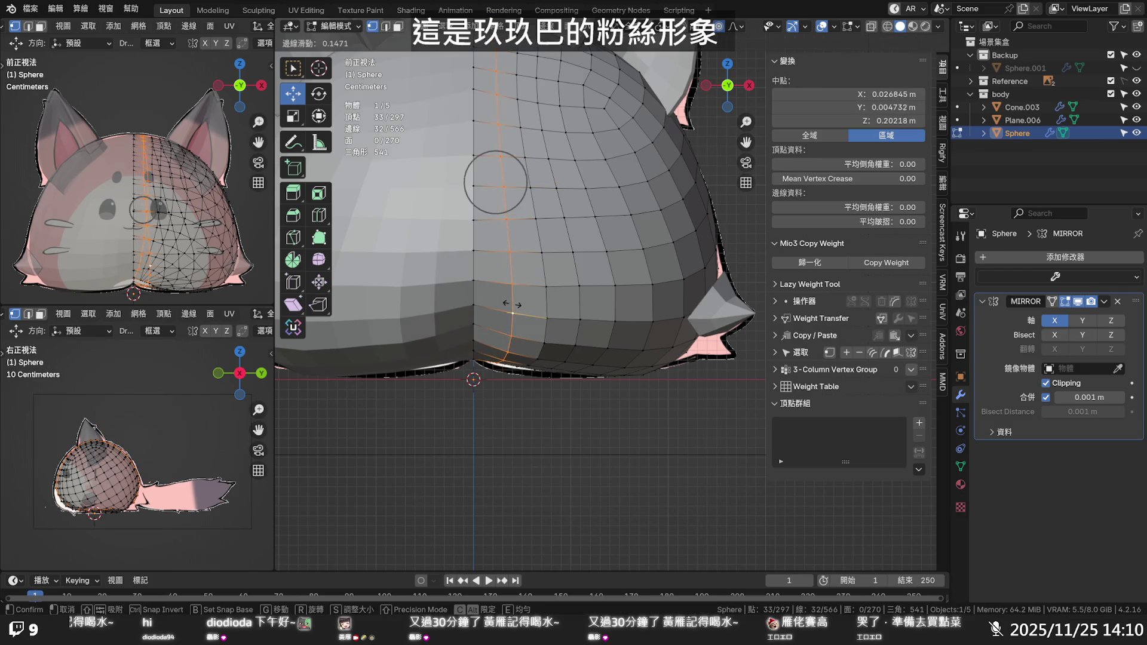
{"action": "left_click", "coordinate": [511, 298]}
{"action": "middle_click_drag", "start_coordinate": [511, 298], "coordinate": [477, 313]}
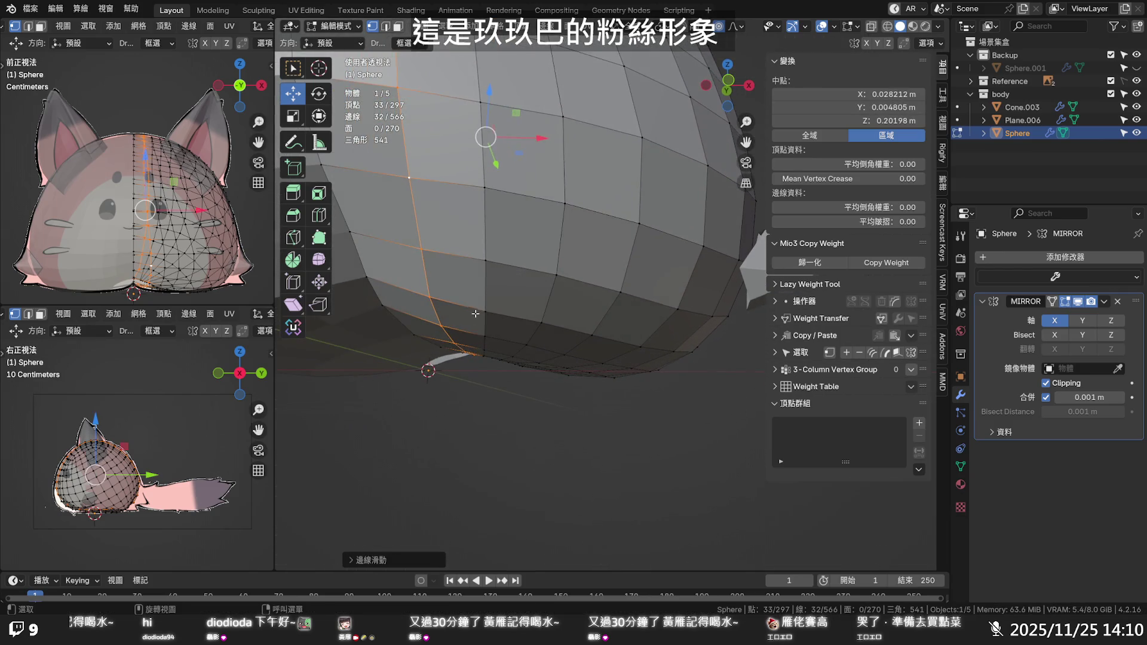
In front view, lower the bottom-centre vertex slightly, then return to Object Mode
{"action": "left_click", "coordinate": [456, 346]}
{"action": "key", "text": "KP_1"}
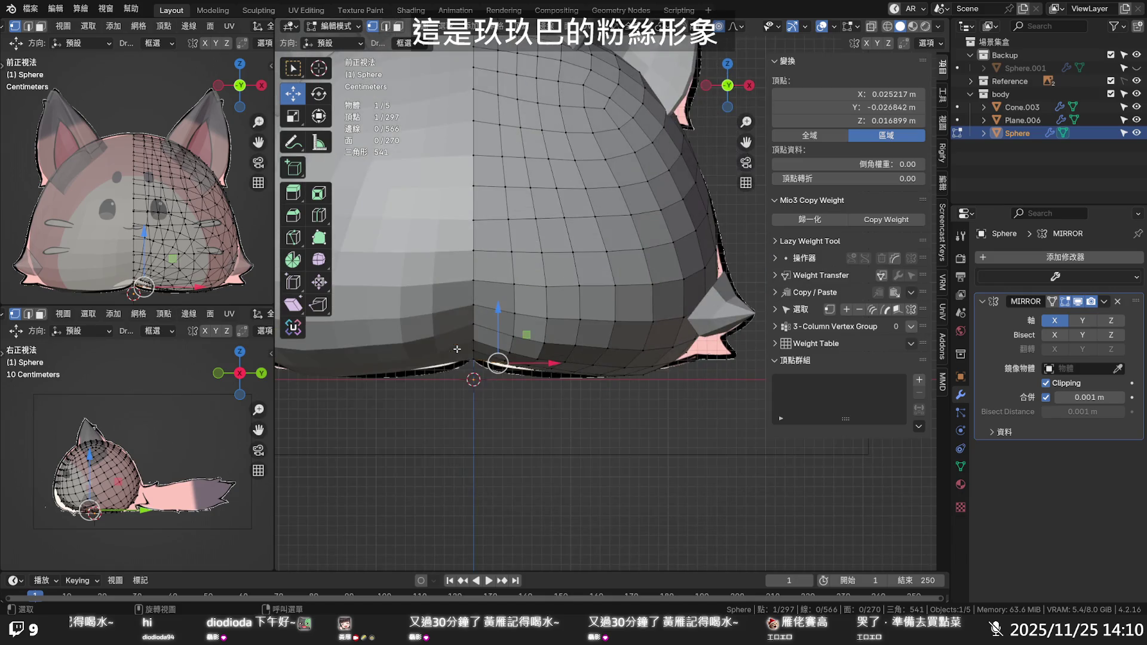
{"action": "left_click_drag", "start_coordinate": [496, 309], "coordinate": [496, 316]}
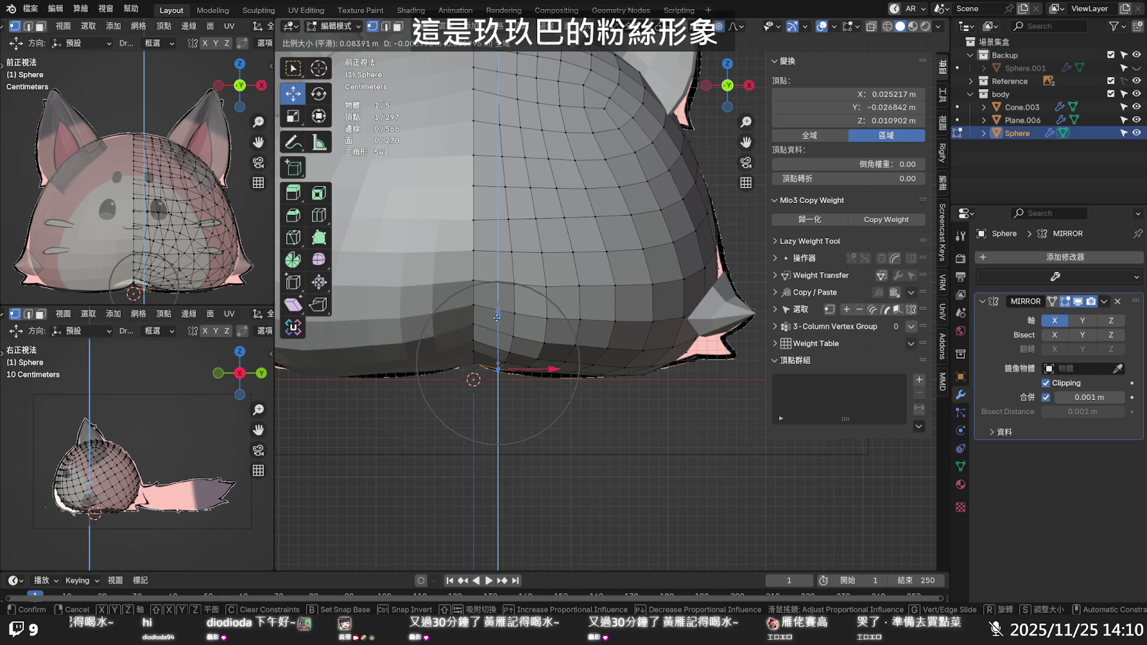
{"action": "mouse_move", "coordinate": [498, 318]}
{"action": "middle_mouse_down"}
{"action": "mouse_move", "coordinate": [573, 303]}
{"action": "mouse_move", "coordinate": [580, 284]}
{"action": "mouse_move", "coordinate": [485, 255]}
{"action": "mouse_move", "coordinate": [436, 288]}
{"action": "mouse_move", "coordinate": [446, 307]}
{"action": "mouse_move", "coordinate": [547, 310]}
{"action": "mouse_move", "coordinate": [606, 259]}
{"action": "mouse_move", "coordinate": [584, 238]}
{"action": "mouse_move", "coordinate": [592, 322]}
{"action": "mouse_move", "coordinate": [582, 335]}
{"action": "middle_mouse_up"}
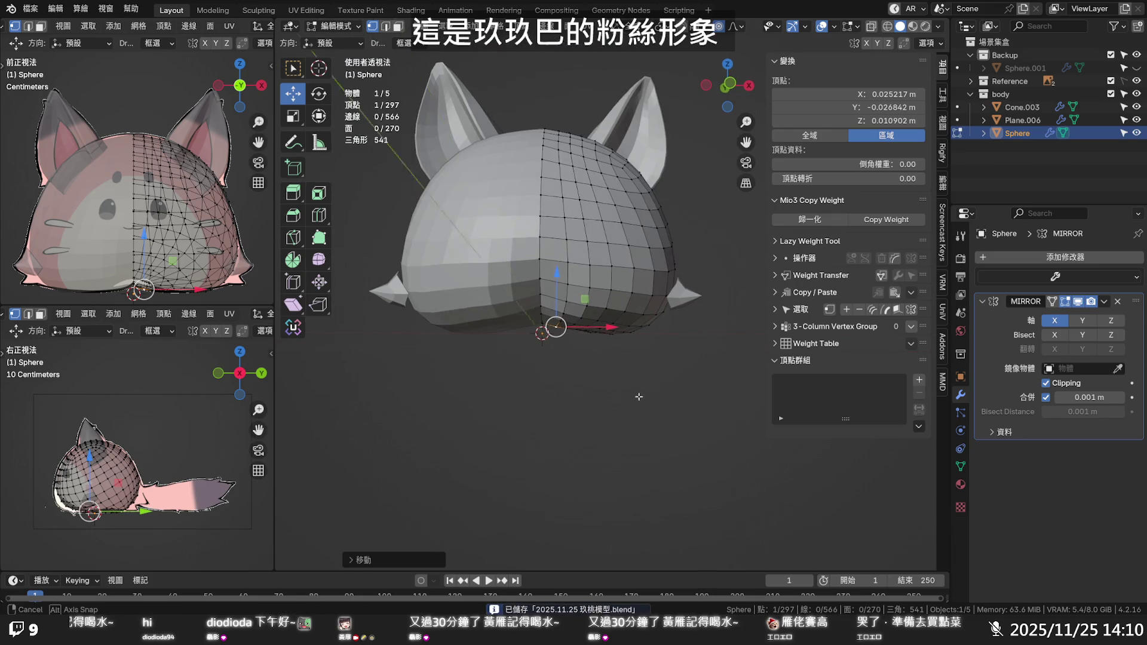
{"action": "key", "text": "Tab"}
Apply Shade Smooth to the Sphere head
{"action": "right_click", "coordinate": [587, 246]}
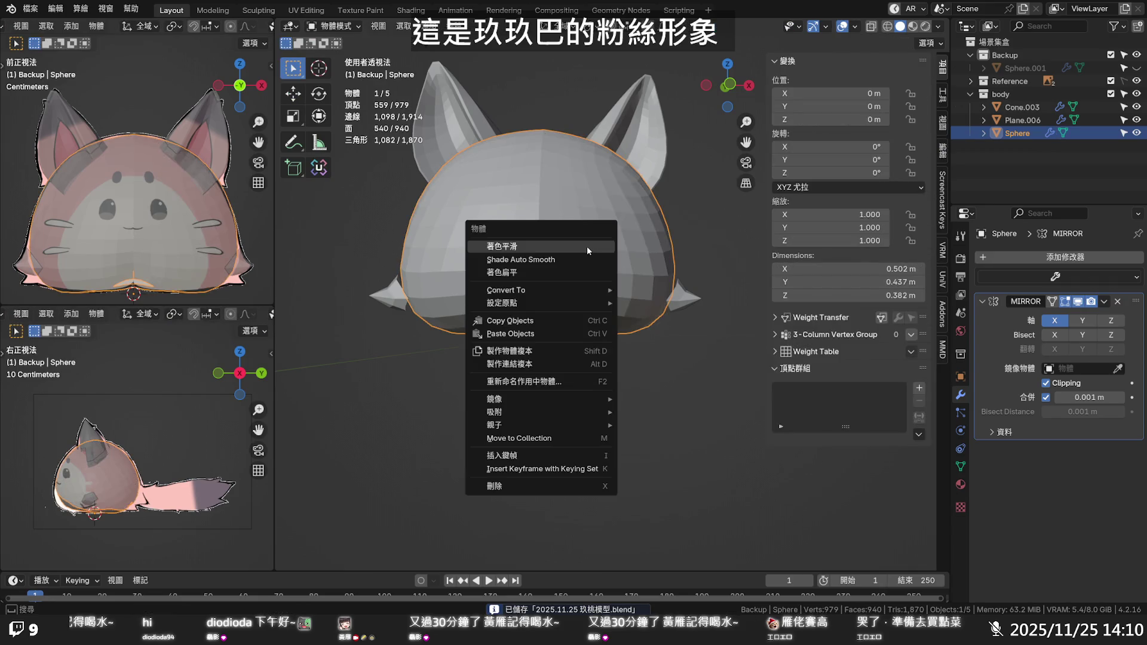
{"action": "left_click", "coordinate": [587, 247]}
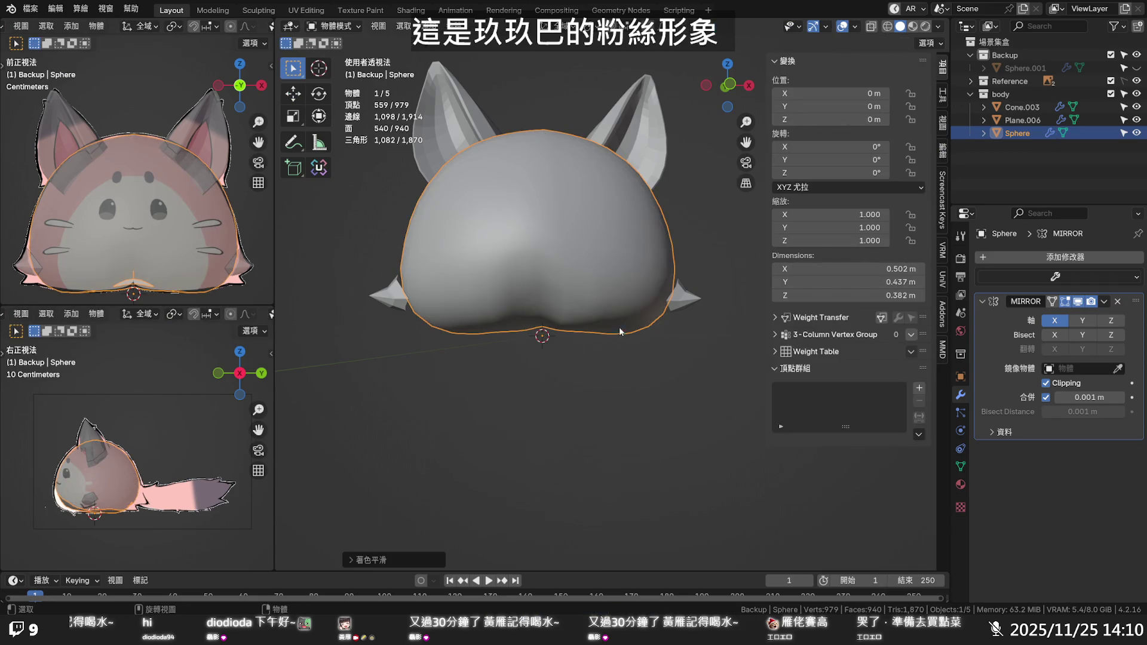
{"action": "mouse_move", "coordinate": [619, 327]}
{"action": "middle_mouse_down"}
{"action": "mouse_move", "coordinate": [614, 190]}
{"action": "mouse_move", "coordinate": [608, 280]}
{"action": "middle_mouse_up"}
Mark the edge path from the front-centre seam down to the bottom vertex as sharp
{"action": "key", "text": "Tab"}
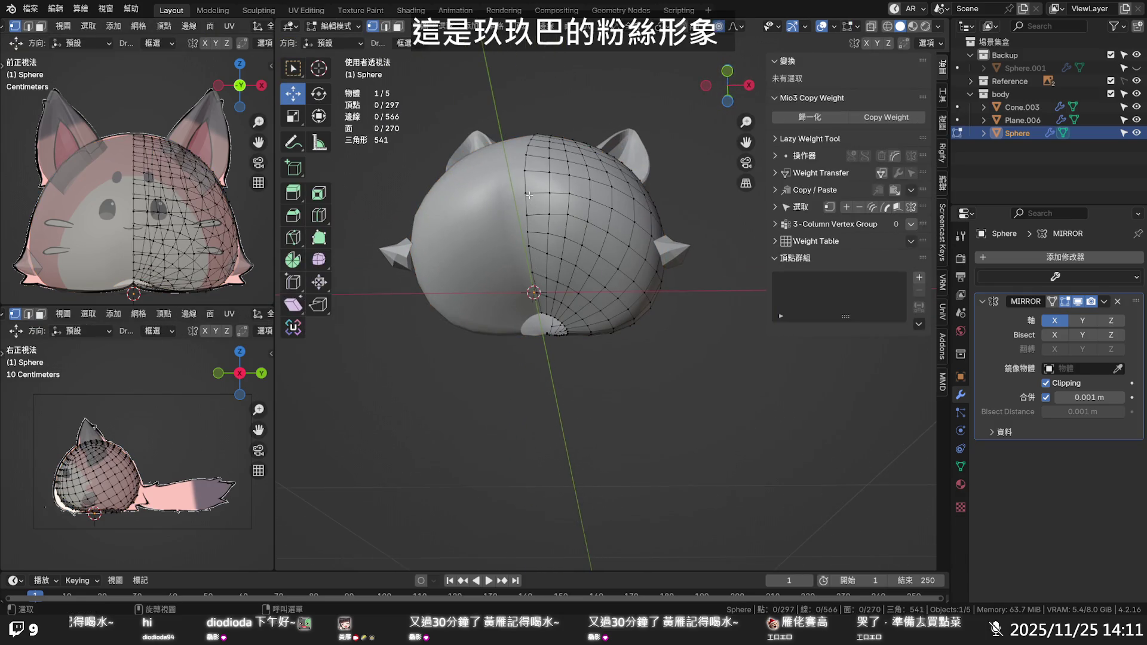
{"action": "left_click", "coordinate": [526, 189]}
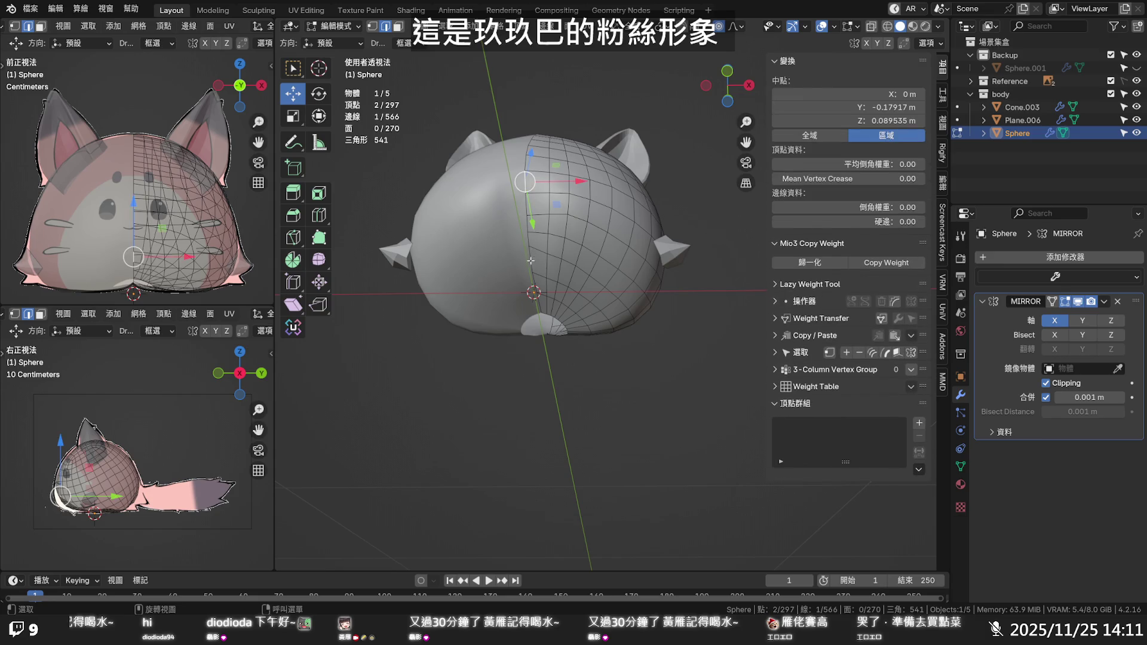
{"action": "left_click", "coordinate": [540, 300], "text": "ctrl"}
{"action": "right_click", "coordinate": [540, 302]}
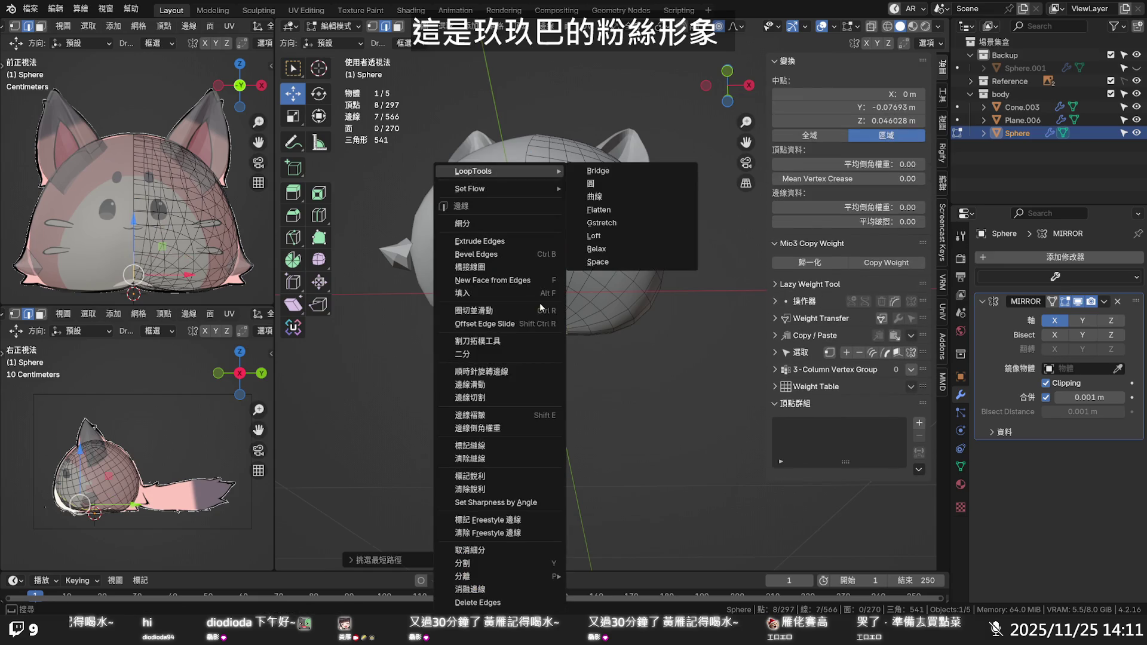
{"action": "left_click", "coordinate": [529, 478]}
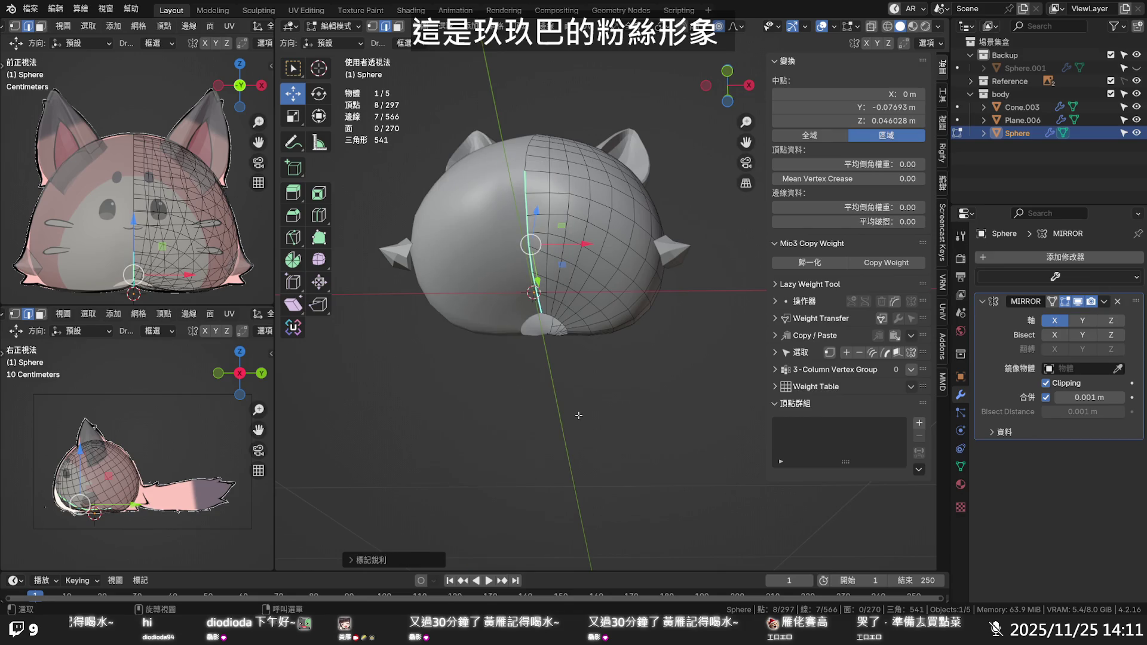
{"action": "key", "text": "Tab"}
{"action": "mouse_move", "coordinate": [579, 414]}
{"action": "middle_mouse_down"}
{"action": "mouse_move", "coordinate": [602, 439]}
{"action": "mouse_move", "coordinate": [576, 447]}
{"action": "mouse_move", "coordinate": [605, 478]}
{"action": "mouse_move", "coordinate": [550, 377]}
{"action": "mouse_move", "coordinate": [585, 380]}
{"action": "mouse_move", "coordinate": [599, 471]}
{"action": "middle_mouse_up"}
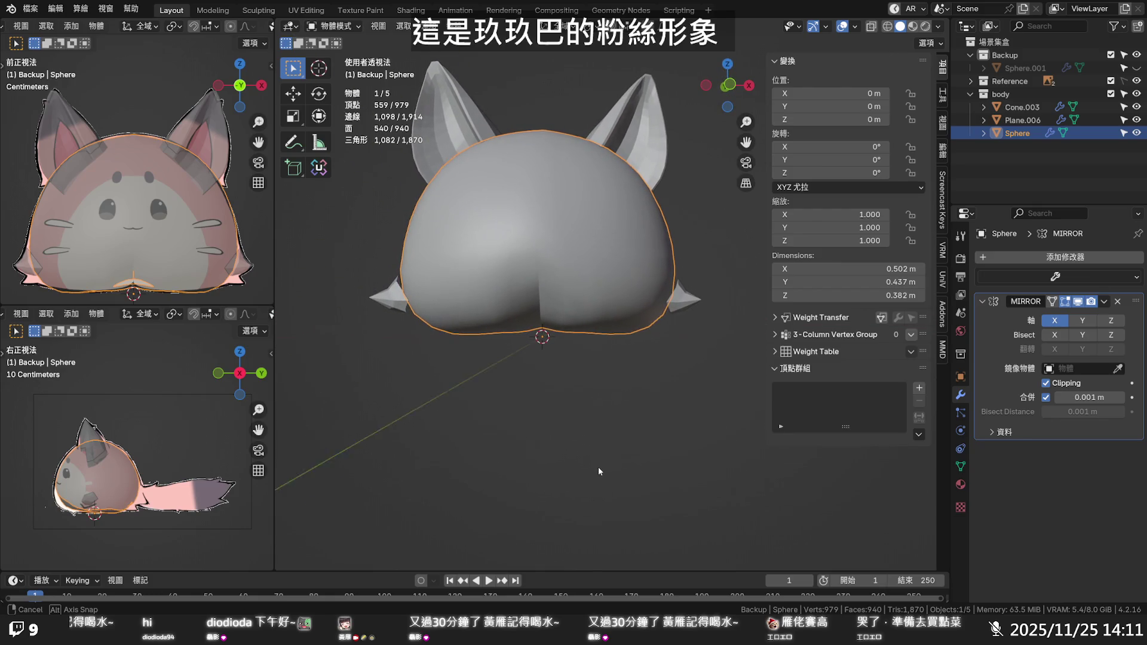
{"action": "key", "text": "Tab"}
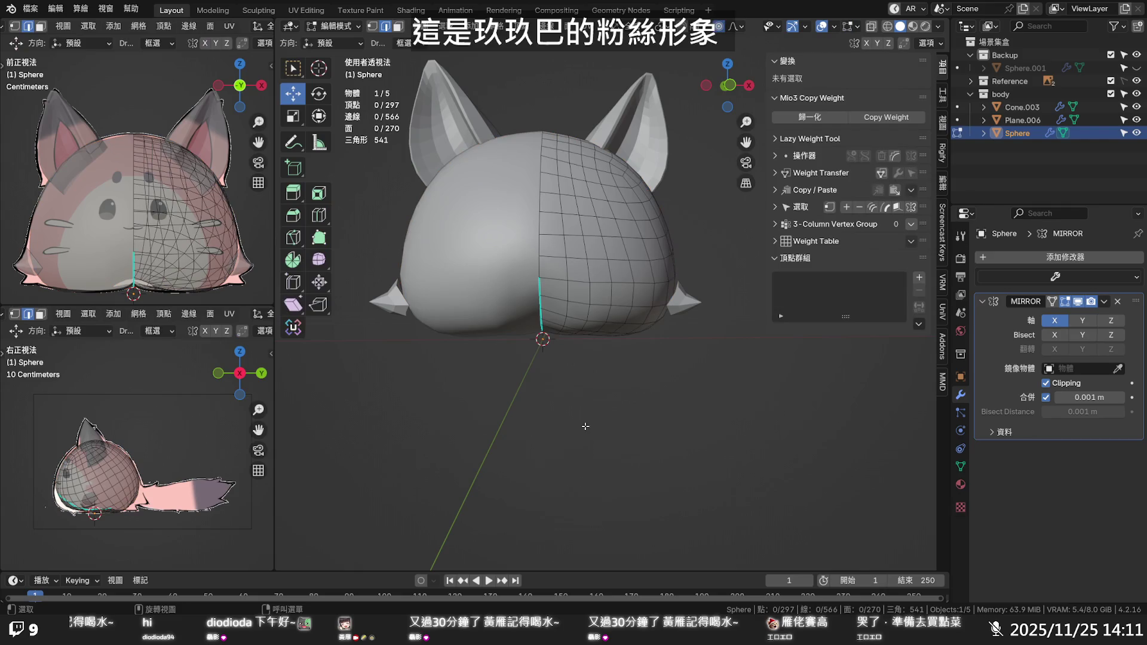
In vertex mode, pull a lower-rim vertex down with smooth falloff
{"action": "mouse_move", "coordinate": [599, 471]}
{"action": "middle_mouse_down"}
{"action": "mouse_move", "coordinate": [586, 305]}
{"action": "mouse_move", "coordinate": [589, 346]}
{"action": "middle_mouse_up"}
{"action": "key", "text": "1"}
{"action": "left_click", "coordinate": [586, 302]}
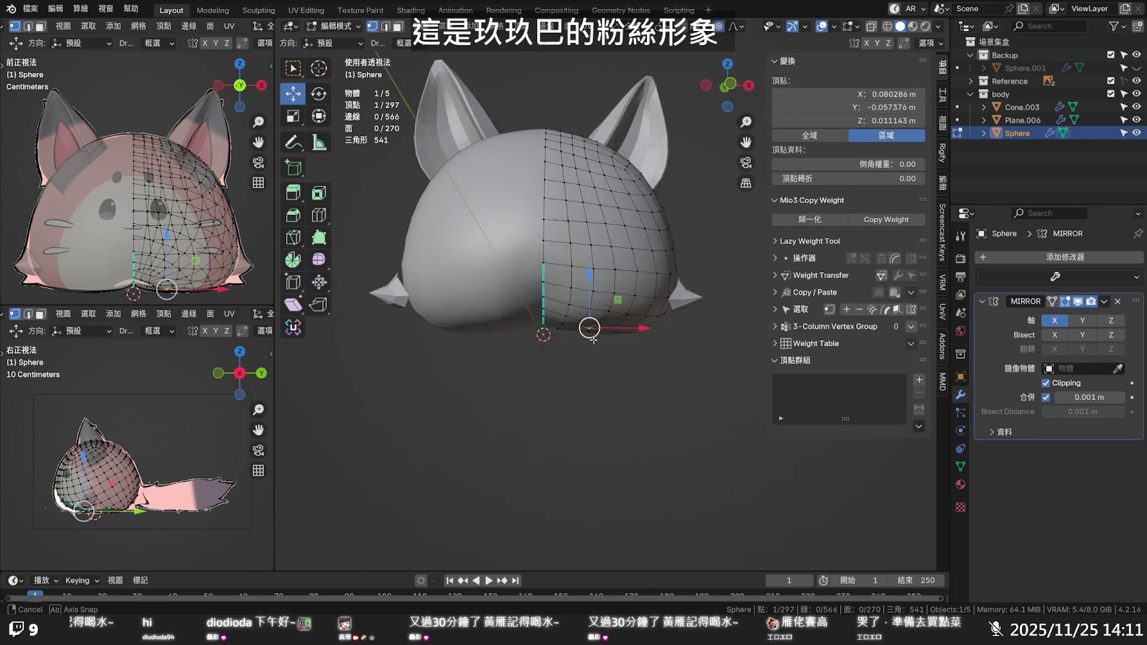
{"action": "left_click_drag", "start_coordinate": [583, 298], "coordinate": [613, 340]}
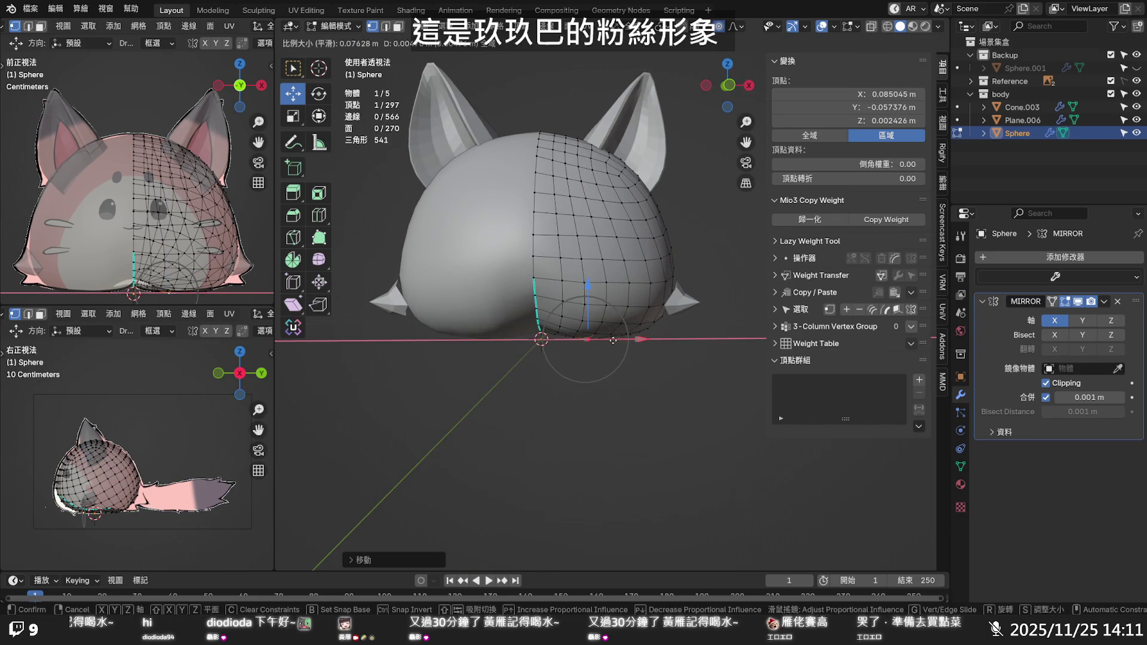
{"action": "left_click", "coordinate": [613, 340]}
{"action": "left_click", "coordinate": [616, 352]}
{"action": "mouse_move", "coordinate": [616, 353]}
{"action": "middle_mouse_down"}
{"action": "mouse_move", "coordinate": [640, 310]}
{"action": "mouse_move", "coordinate": [627, 163]}
{"action": "mouse_move", "coordinate": [717, 308]}
{"action": "mouse_move", "coordinate": [615, 281]}
{"action": "mouse_move", "coordinate": [682, 292]}
{"action": "mouse_move", "coordinate": [693, 249]}
{"action": "mouse_move", "coordinate": [670, 287]}
{"action": "mouse_move", "coordinate": [729, 315]}
{"action": "middle_mouse_up"}
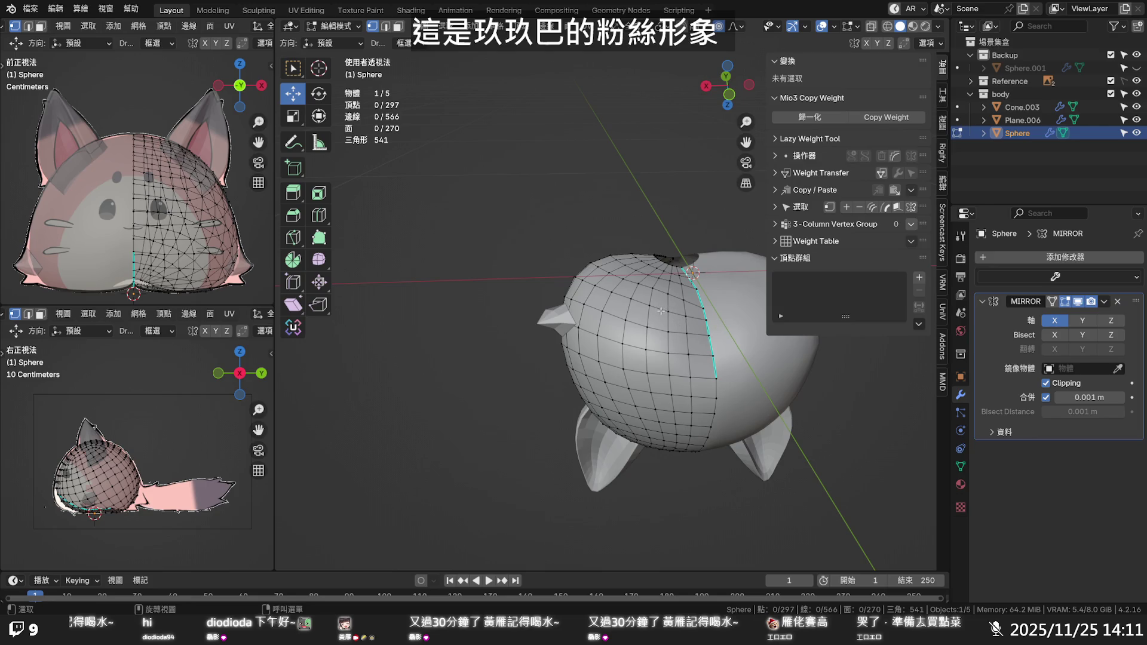
Try Set Edge Flow on a grown patch on the head's side, undo it, and deselect all
{"action": "left_click", "coordinate": [651, 307]}
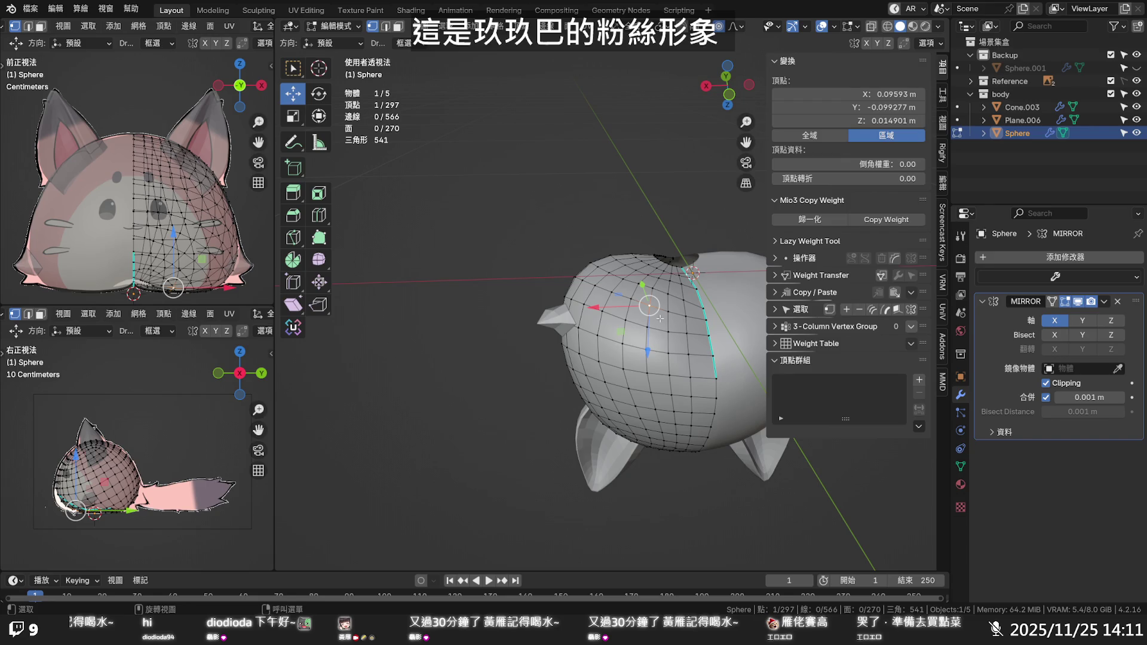
{"action": "key", "text": "ctrl+KP_Add"}
{"action": "key", "text": "ctrl+KP_Add"}
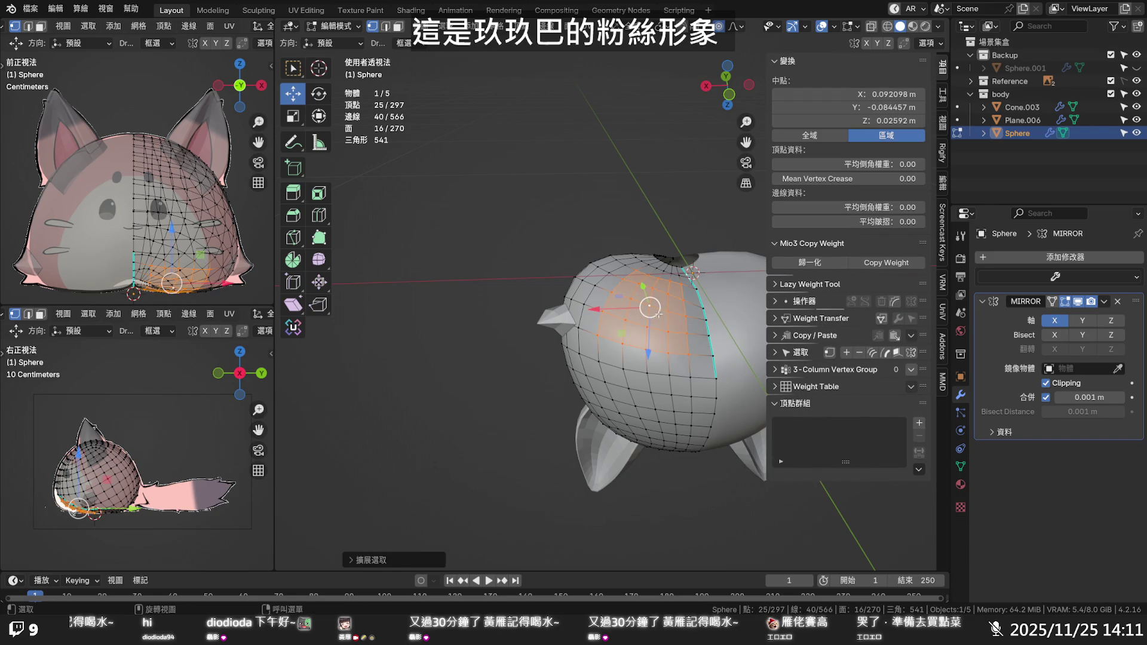
{"action": "key", "text": "F3"}
{"action": "key", "text": "Return"}
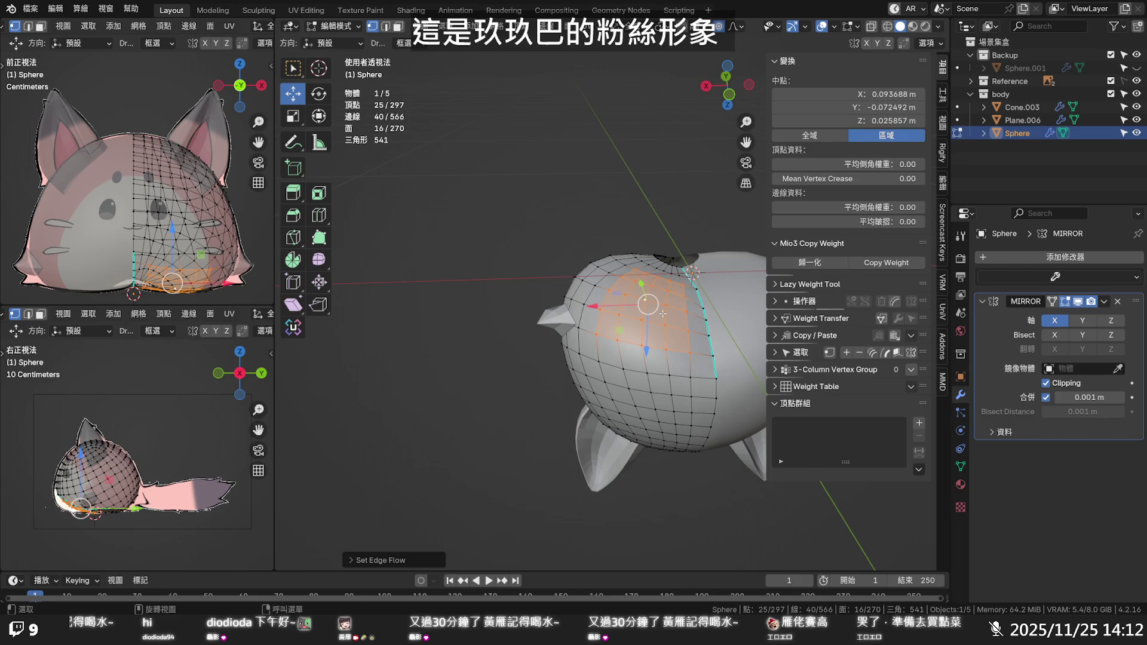
{"action": "key", "text": "ctrl+z"}
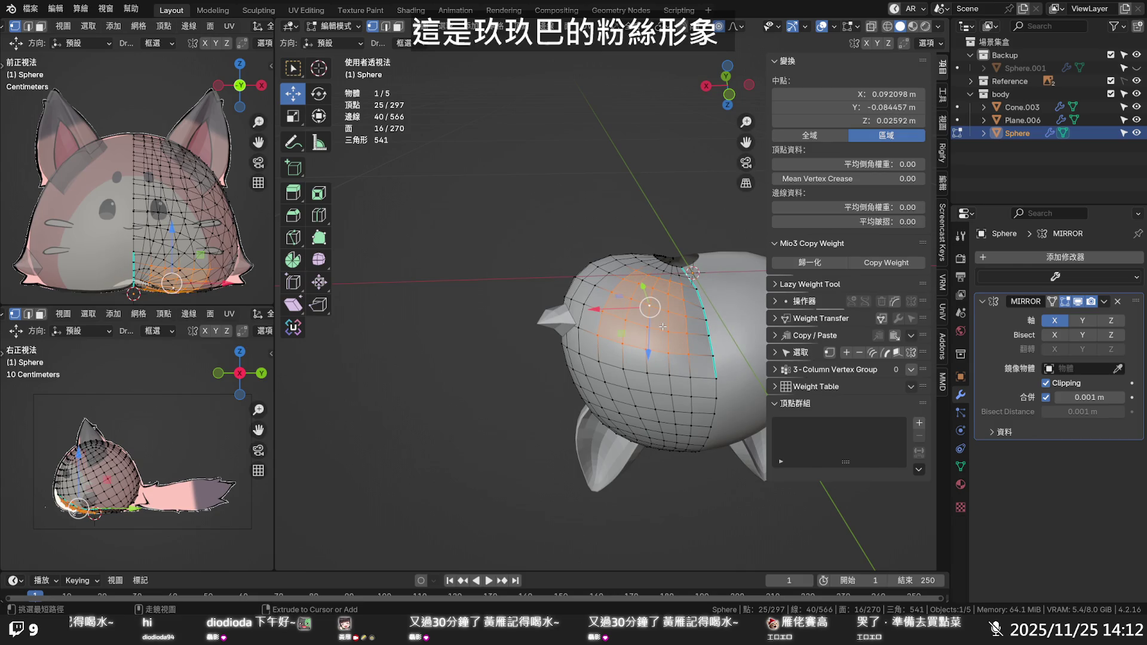
{"action": "key", "text": "alt+a"}
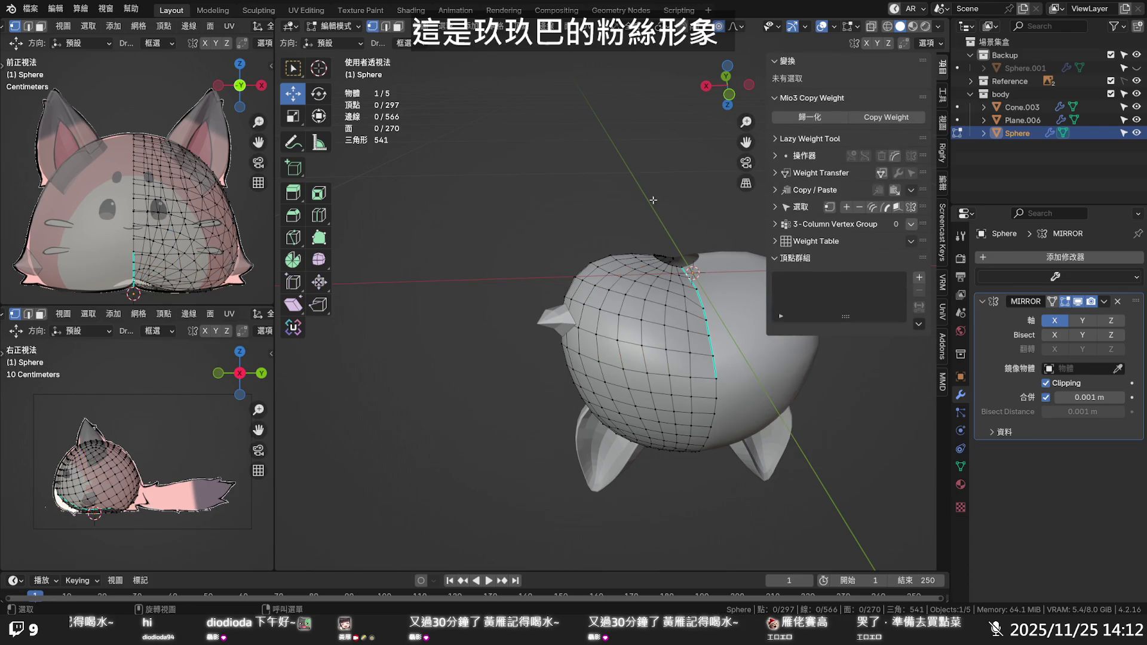
{"action": "mouse_move", "coordinate": [658, 263]}
{"action": "middle_mouse_down"}
{"action": "mouse_move", "coordinate": [715, 217]}
{"action": "mouse_move", "coordinate": [652, 200]}
{"action": "middle_mouse_up"}
{"action": "middle_click_drag", "start_coordinate": [674, 271], "coordinate": [652, 182]}
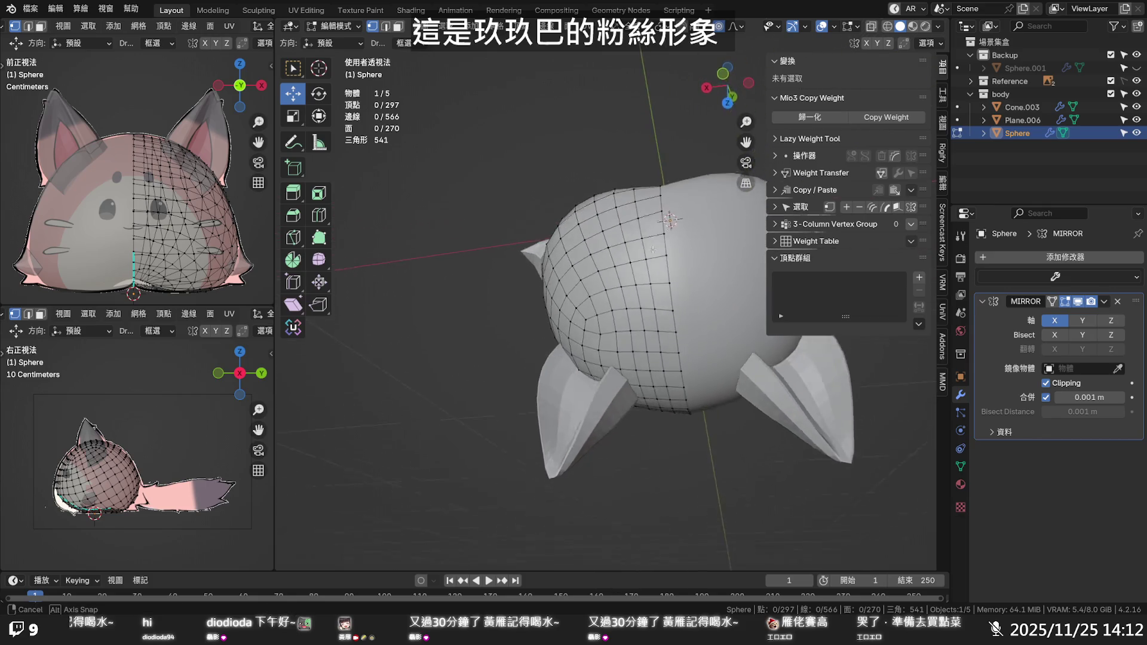
In front view, slide a lower-front vertex rightward along its edge, then return to Object Mode
{"action": "key", "text": "KP_1"}
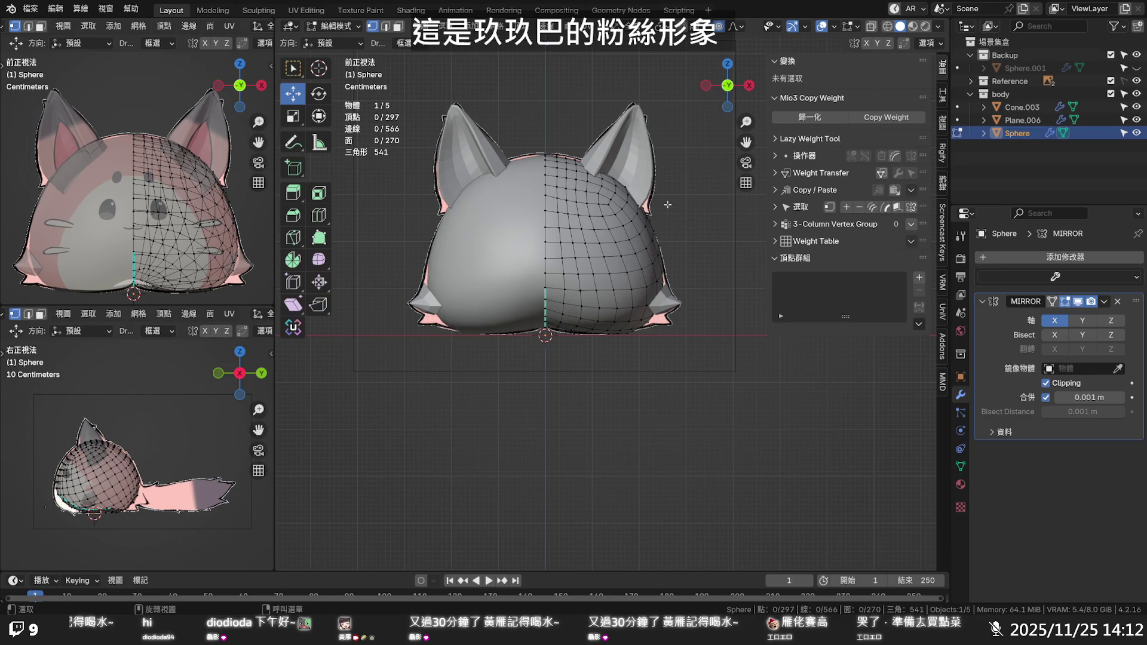
{"action": "scroll", "coordinate": [668, 205], "scroll_direction": "up", "scroll_amount": 1}
{"action": "scroll", "coordinate": [645, 234], "scroll_direction": "up", "scroll_amount": 2}
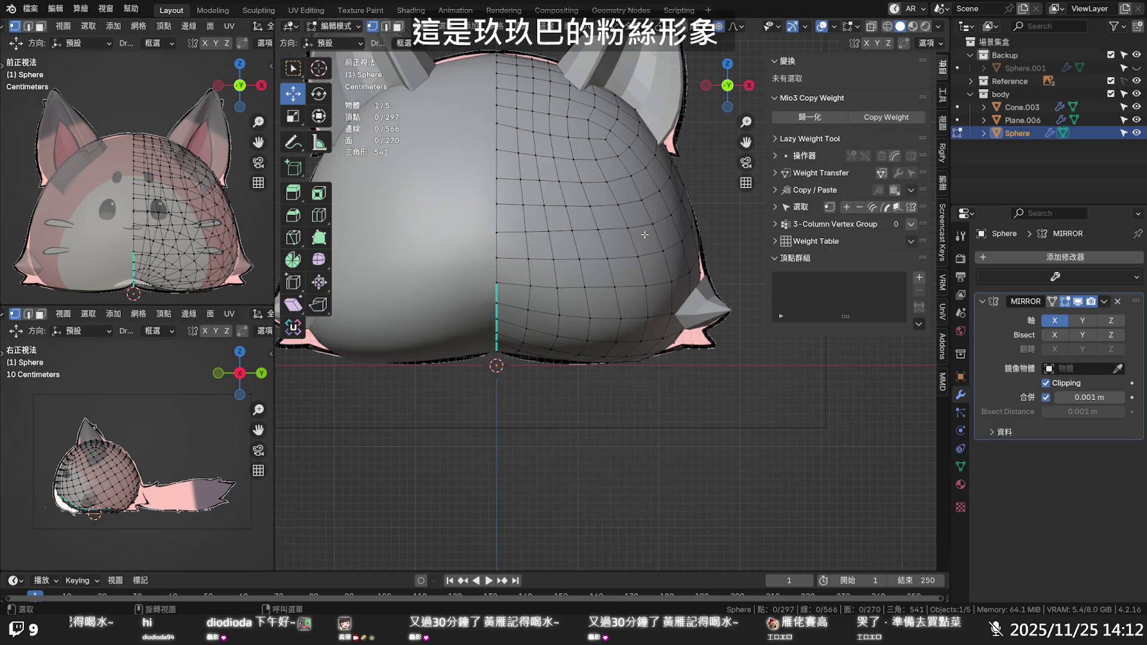
{"action": "left_click", "coordinate": [535, 286]}
{"action": "key", "text": "g"}
{"action": "key", "text": "g"}
{"action": "left_click", "coordinate": [528, 286]}
{"action": "key", "text": "g"}
{"action": "key", "text": "g"}
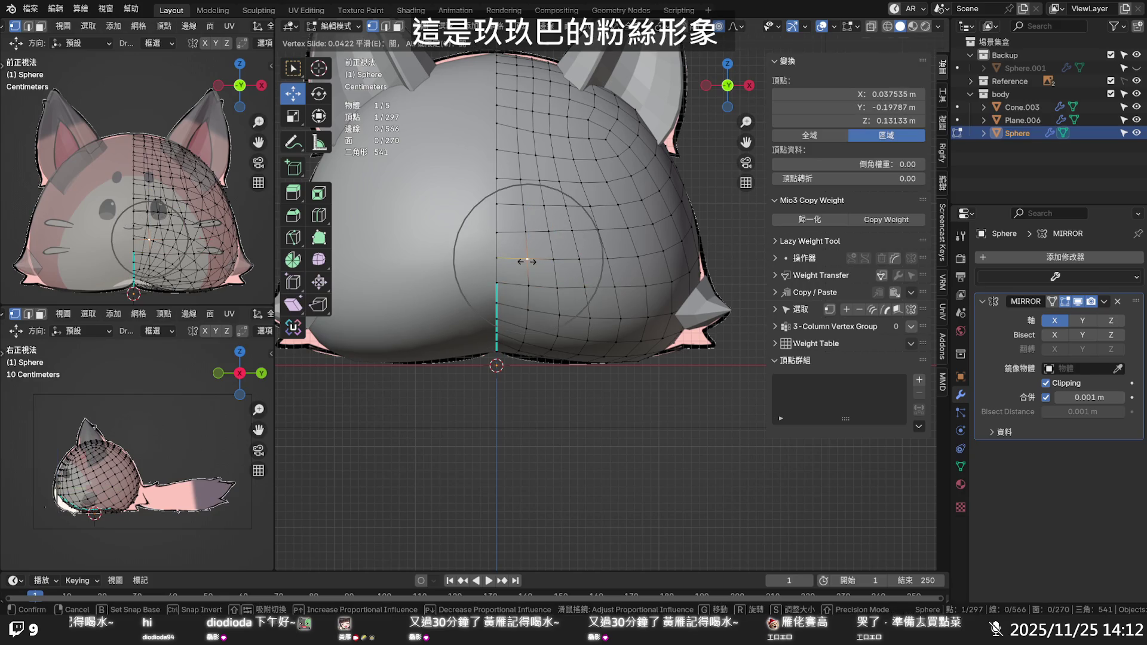
{"action": "left_click", "coordinate": [604, 256]}
{"action": "mouse_move", "coordinate": [605, 257]}
{"action": "middle_mouse_down"}
{"action": "mouse_move", "coordinate": [598, 232]}
{"action": "mouse_move", "coordinate": [581, 237]}
{"action": "middle_mouse_up"}
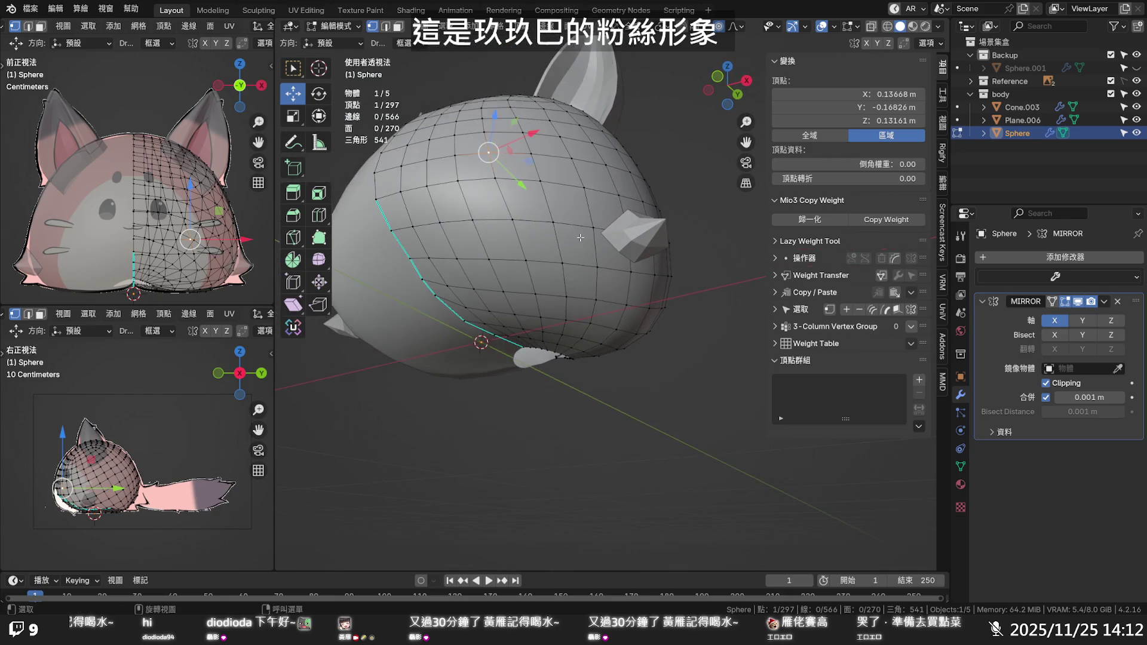
{"action": "key", "text": "Tab"}
{"action": "mouse_move", "coordinate": [580, 237]}
{"action": "middle_mouse_down"}
{"action": "mouse_move", "coordinate": [700, 190]}
{"action": "mouse_move", "coordinate": [734, 268]}
{"action": "mouse_move", "coordinate": [724, 279]}
{"action": "mouse_move", "coordinate": [613, 284]}
{"action": "mouse_move", "coordinate": [621, 260]}
{"action": "middle_mouse_up"}
Select a face on the head's lower side, try moving it along Y, then undo
{"action": "key", "text": "Tab"}
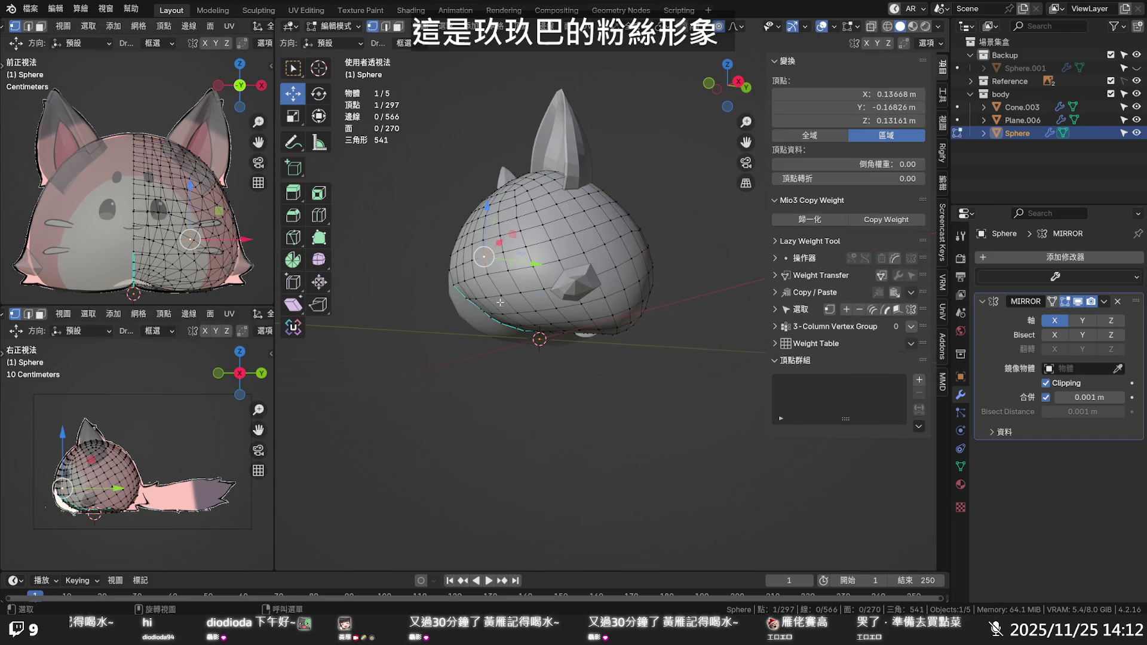
{"action": "key", "text": "3"}
{"action": "left_click", "coordinate": [505, 304]}
{"action": "key", "text": "Tab"}
{"action": "key", "text": "Tab"}
{"action": "middle_click_drag", "start_coordinate": [515, 308], "coordinate": [508, 321]}
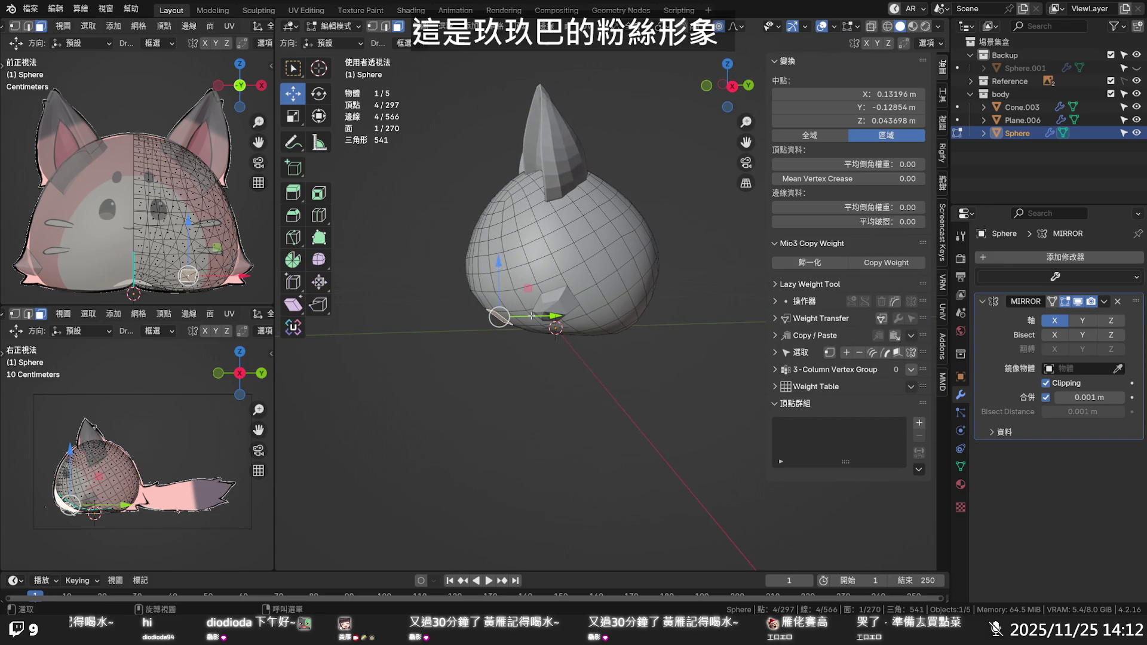
{"action": "left_click_drag", "start_coordinate": [531, 316], "coordinate": [526, 316]}
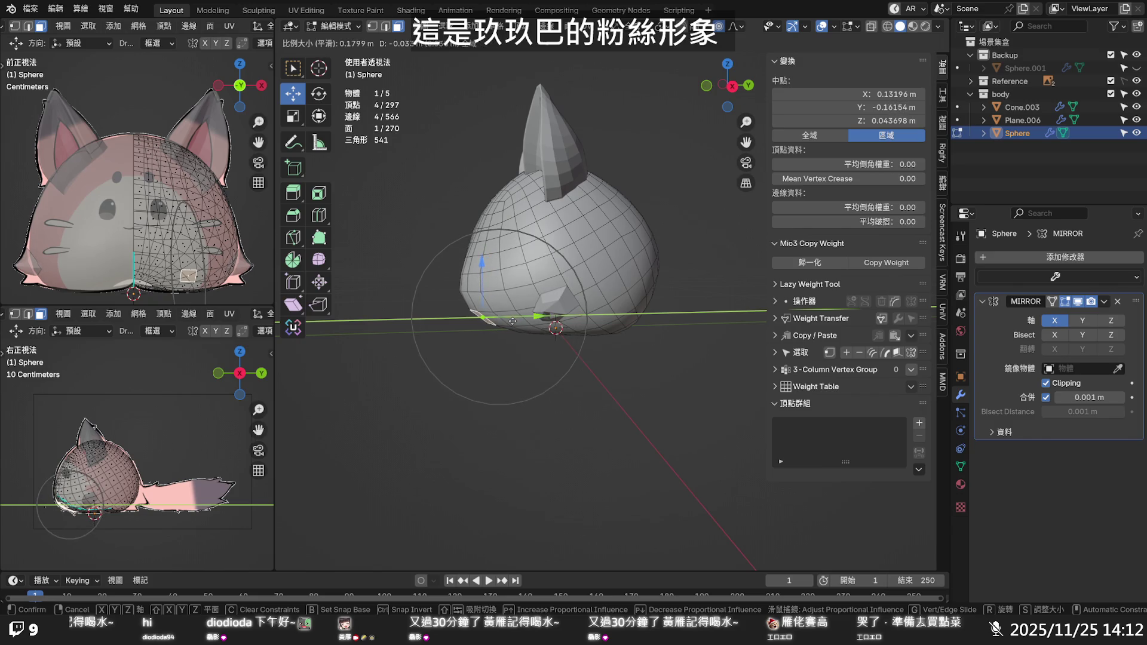
{"action": "left_click", "coordinate": [511, 322]}
{"action": "key", "text": "ctrl+z"}
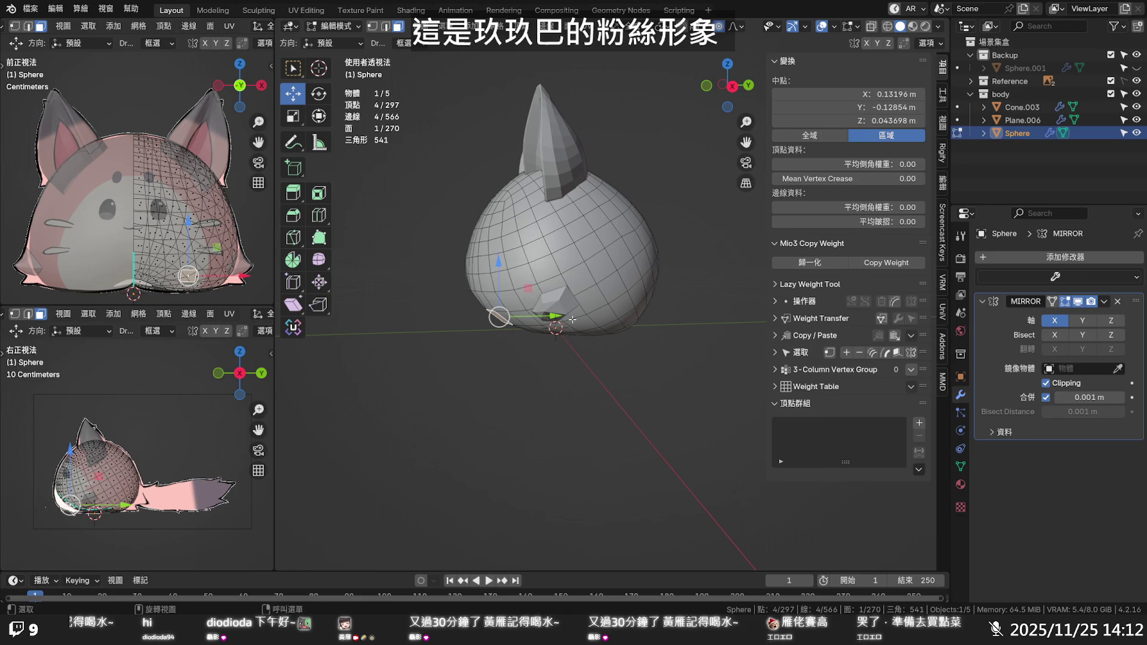
In side view, shift the lower head vertices back along Y and down along Z
{"action": "key", "text": "KP_3"}
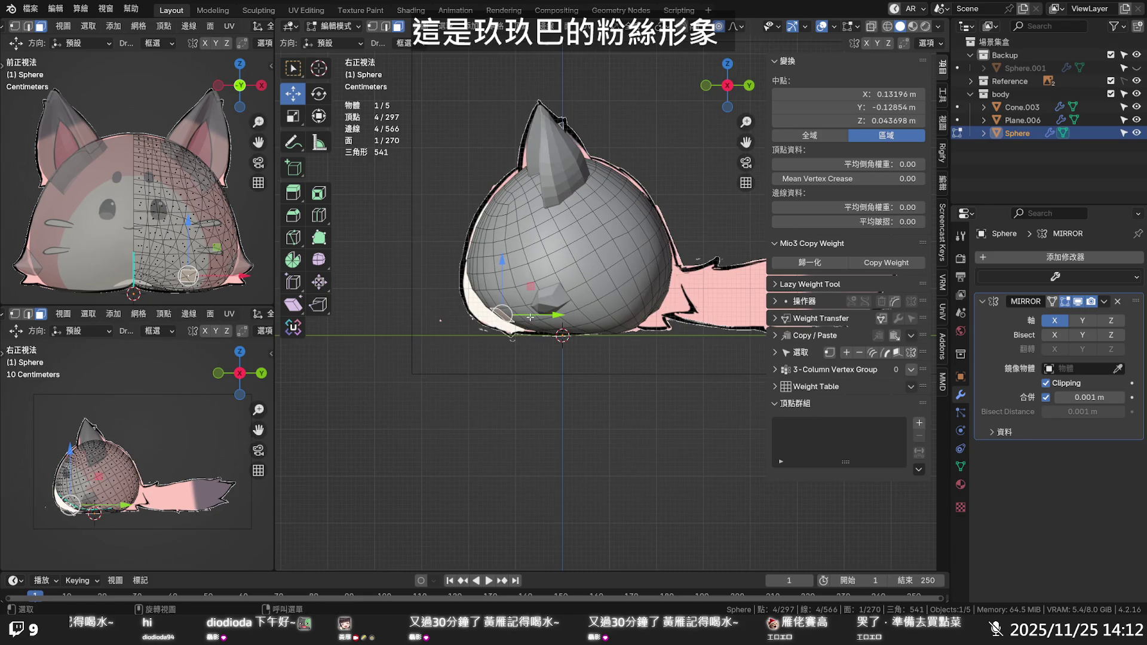
{"action": "left_click_drag", "start_coordinate": [535, 317], "coordinate": [516, 314]}
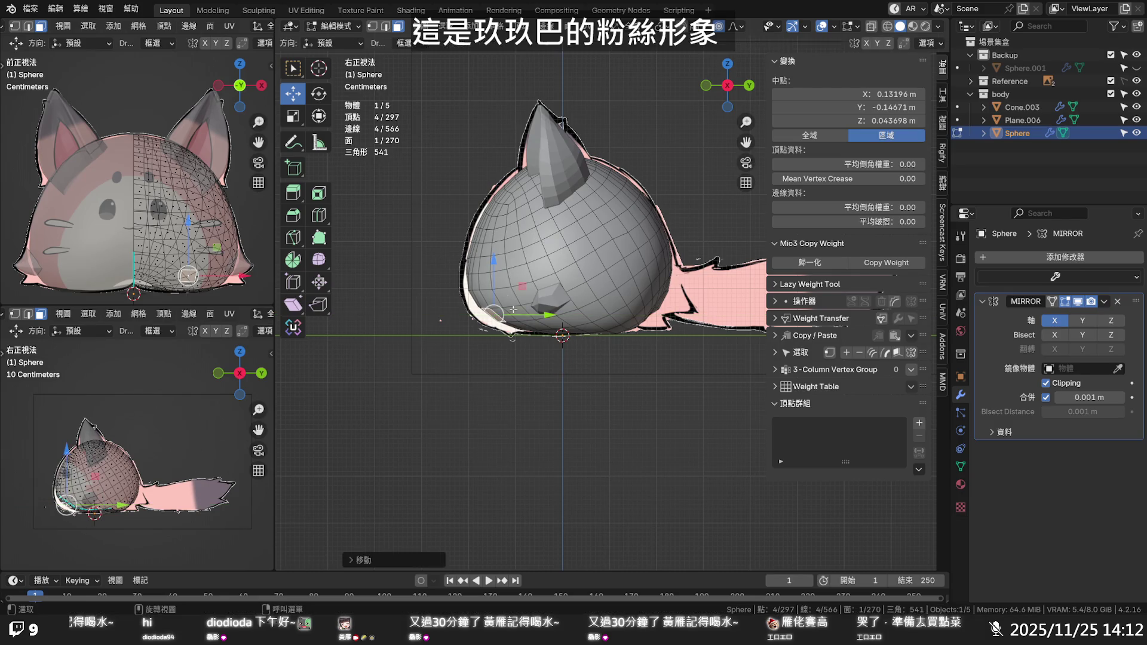
{"action": "left_click_drag", "start_coordinate": [497, 269], "coordinate": [493, 276]}
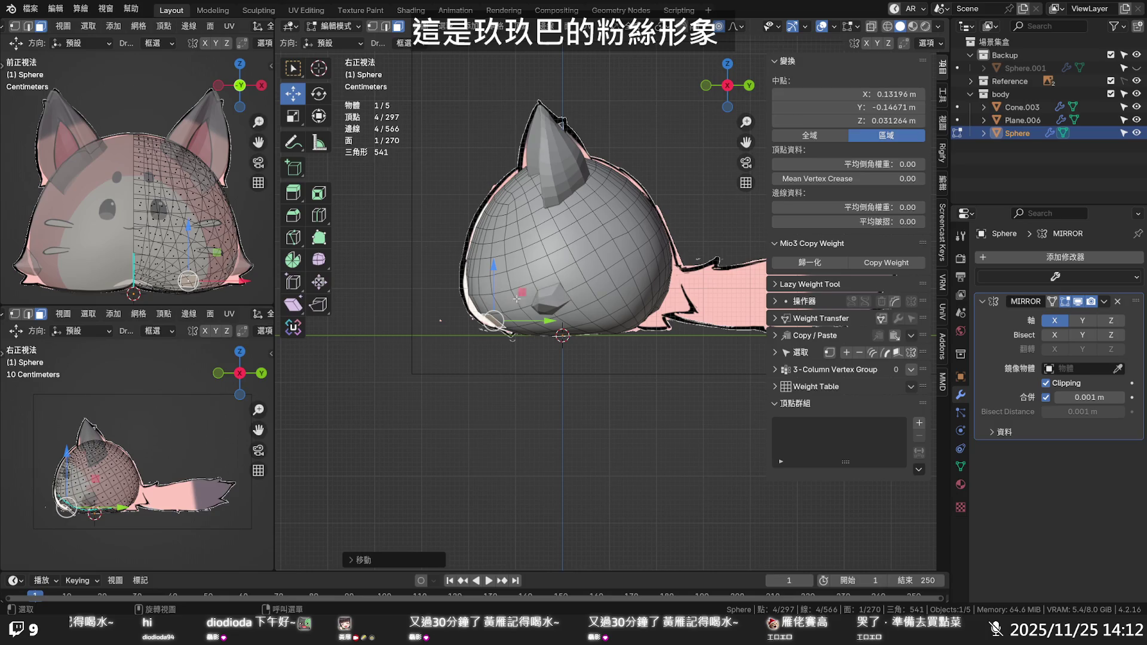
{"action": "left_click_drag", "start_coordinate": [536, 319], "coordinate": [532, 318]}
{"action": "key", "text": "alt+a"}
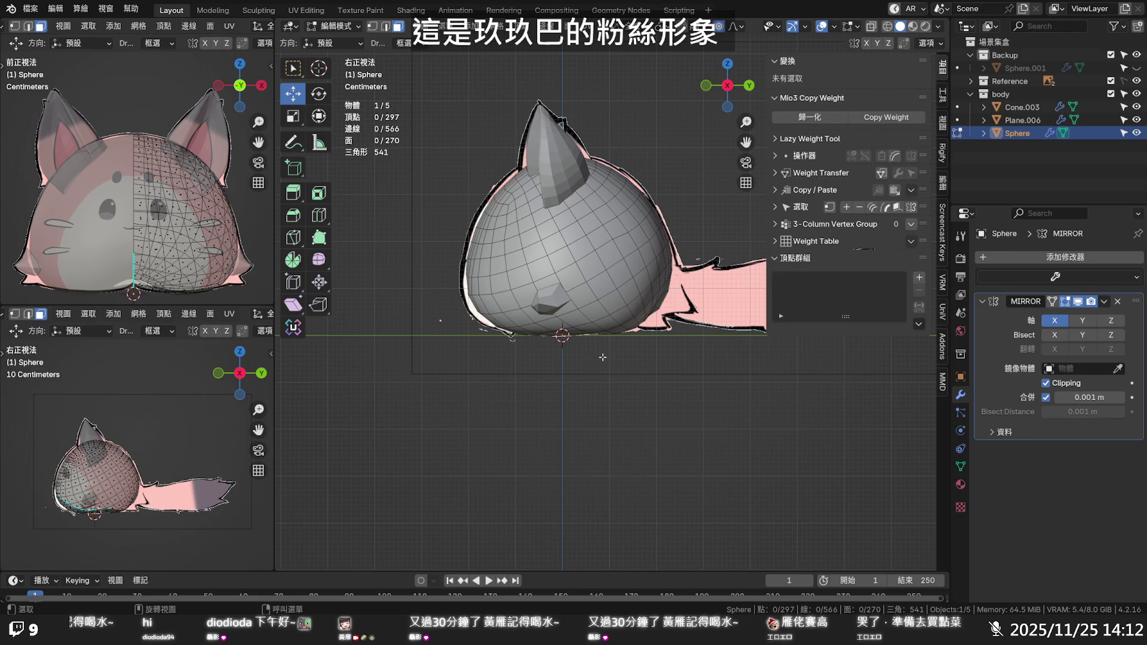
{"action": "key", "text": "KP_1"}
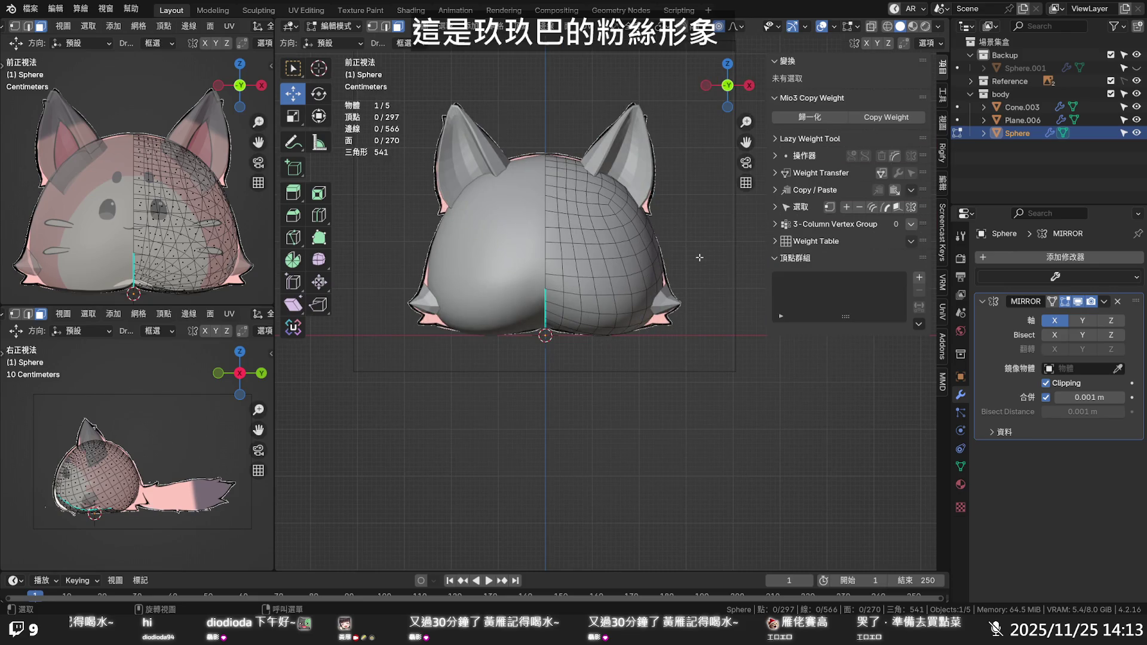
{"action": "mouse_move", "coordinate": [683, 296]}
{"action": "middle_mouse_down"}
{"action": "mouse_move", "coordinate": [587, 241]}
{"action": "mouse_move", "coordinate": [661, 147]}
{"action": "mouse_move", "coordinate": [629, 217]}
{"action": "mouse_move", "coordinate": [668, 227]}
{"action": "mouse_move", "coordinate": [650, 362]}
{"action": "mouse_move", "coordinate": [559, 366]}
{"action": "mouse_move", "coordinate": [483, 339]}
{"action": "mouse_move", "coordinate": [484, 309]}
{"action": "mouse_move", "coordinate": [456, 276]}
{"action": "mouse_move", "coordinate": [606, 344]}
{"action": "mouse_move", "coordinate": [596, 342]}
{"action": "mouse_move", "coordinate": [610, 350]}
{"action": "mouse_move", "coordinate": [619, 408]}
{"action": "mouse_move", "coordinate": [711, 426]}
{"action": "mouse_move", "coordinate": [744, 447]}
{"action": "middle_mouse_up"}
Return to Object Mode and orbit around the smoothed cat head from behind and front
{"action": "key", "text": "Tab"}
{"action": "mouse_move", "coordinate": [672, 410]}
{"action": "middle_mouse_down"}
{"action": "mouse_move", "coordinate": [660, 379]}
{"action": "mouse_move", "coordinate": [743, 379]}
{"action": "mouse_move", "coordinate": [712, 260]}
{"action": "mouse_move", "coordinate": [566, 300]}
{"action": "middle_mouse_up"}
{"action": "mouse_move", "coordinate": [611, 372]}
{"action": "middle_mouse_down"}
{"action": "mouse_move", "coordinate": [655, 417]}
{"action": "mouse_move", "coordinate": [736, 431]}
{"action": "mouse_move", "coordinate": [730, 360]}
{"action": "mouse_move", "coordinate": [725, 386]}
{"action": "middle_mouse_up"}
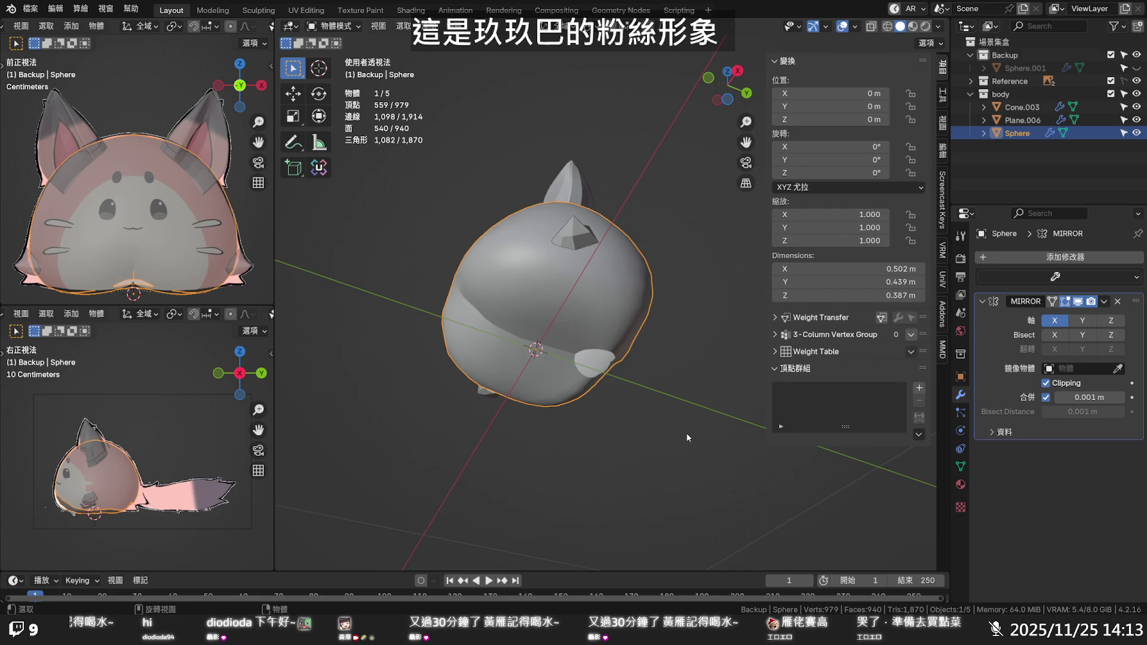
{"action": "middle_click_drag", "start_coordinate": [685, 437], "coordinate": [609, 360]}
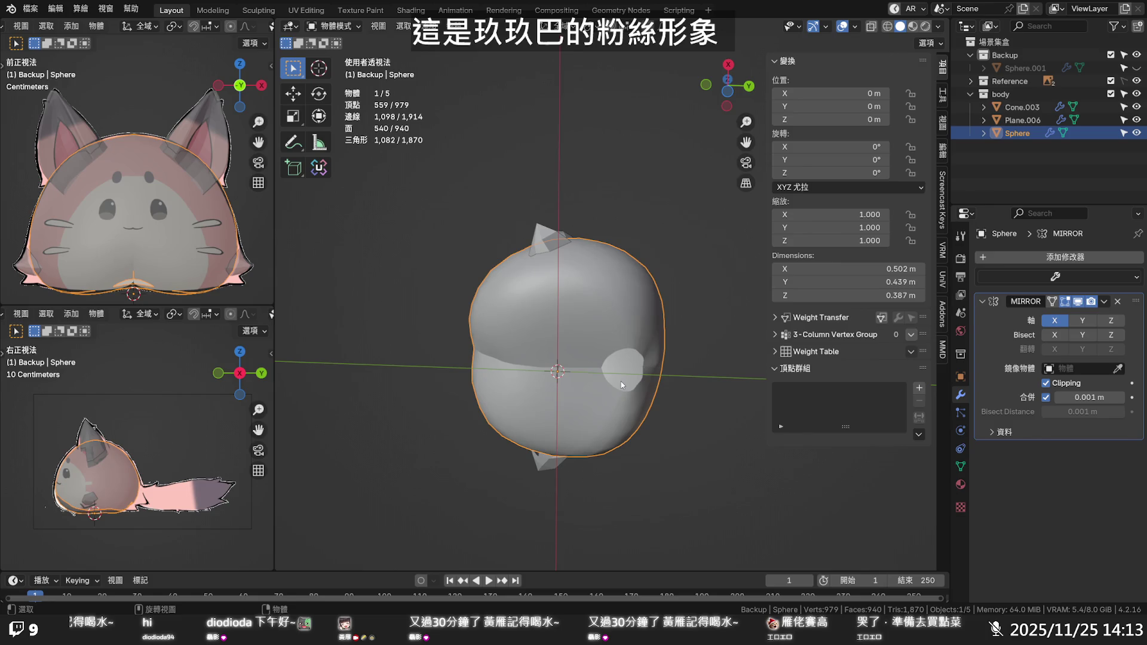
{"action": "mouse_move", "coordinate": [615, 378]}
{"action": "middle_mouse_down"}
{"action": "mouse_move", "coordinate": [603, 408]}
{"action": "mouse_move", "coordinate": [584, 405]}
{"action": "middle_mouse_up"}
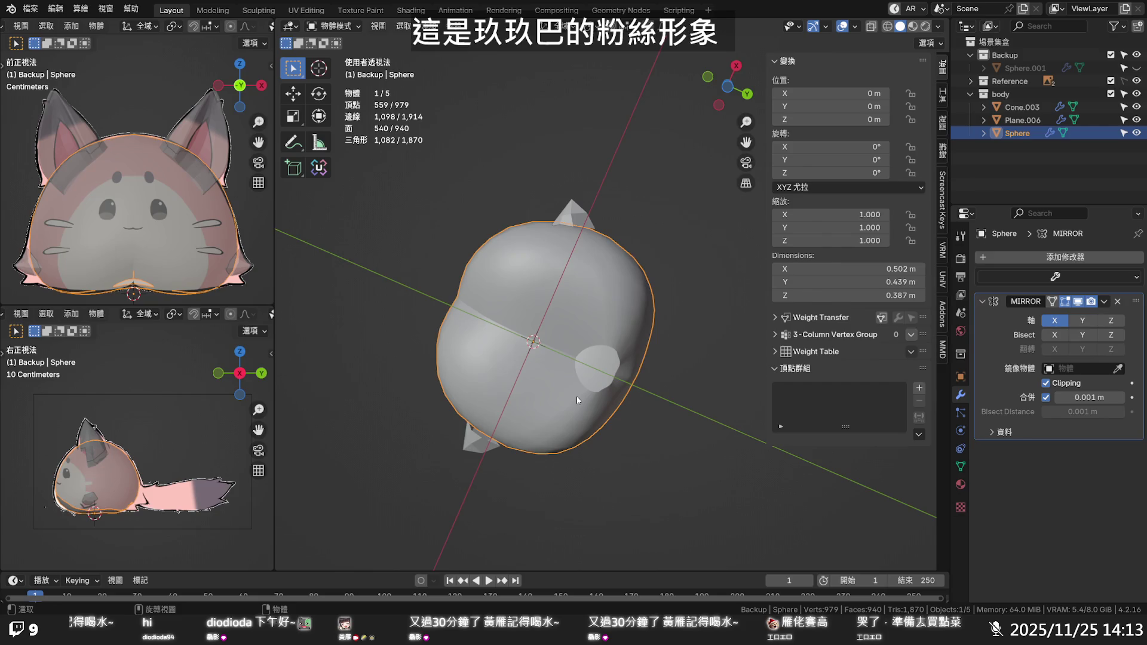
{"action": "middle_click_drag", "start_coordinate": [576, 396], "coordinate": [578, 483]}
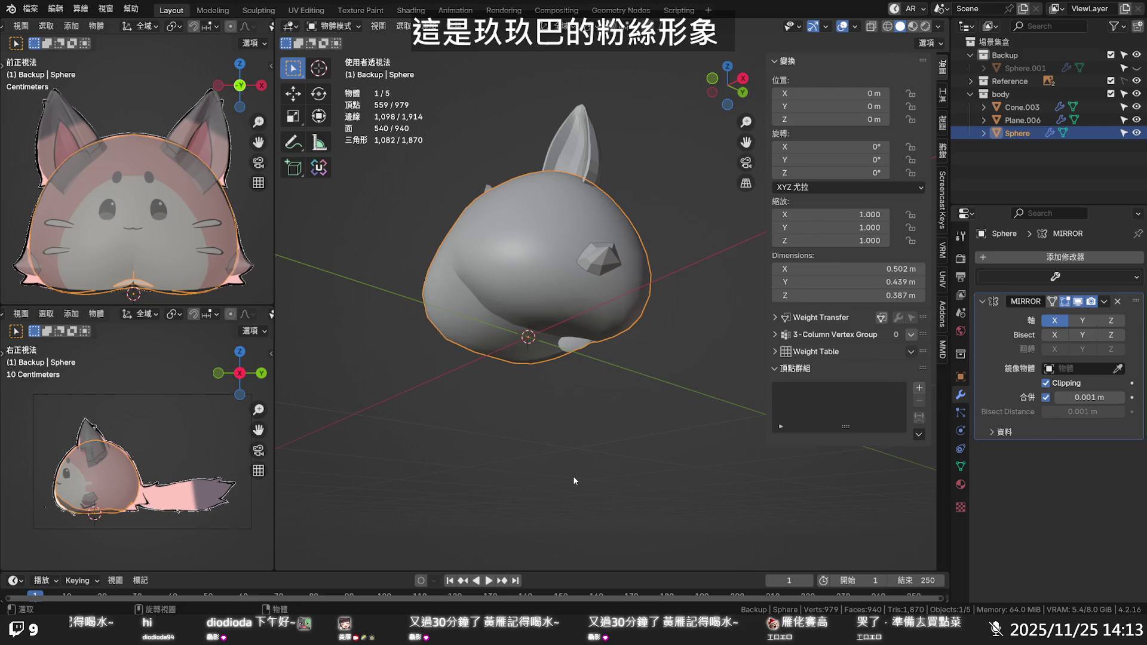
Inspect both ears from behind, below and above, then deselect everything and save the file
{"action": "mouse_move", "coordinate": [572, 480]}
{"action": "middle_mouse_down"}
{"action": "mouse_move", "coordinate": [616, 371]}
{"action": "mouse_move", "coordinate": [460, 362]}
{"action": "middle_mouse_up"}
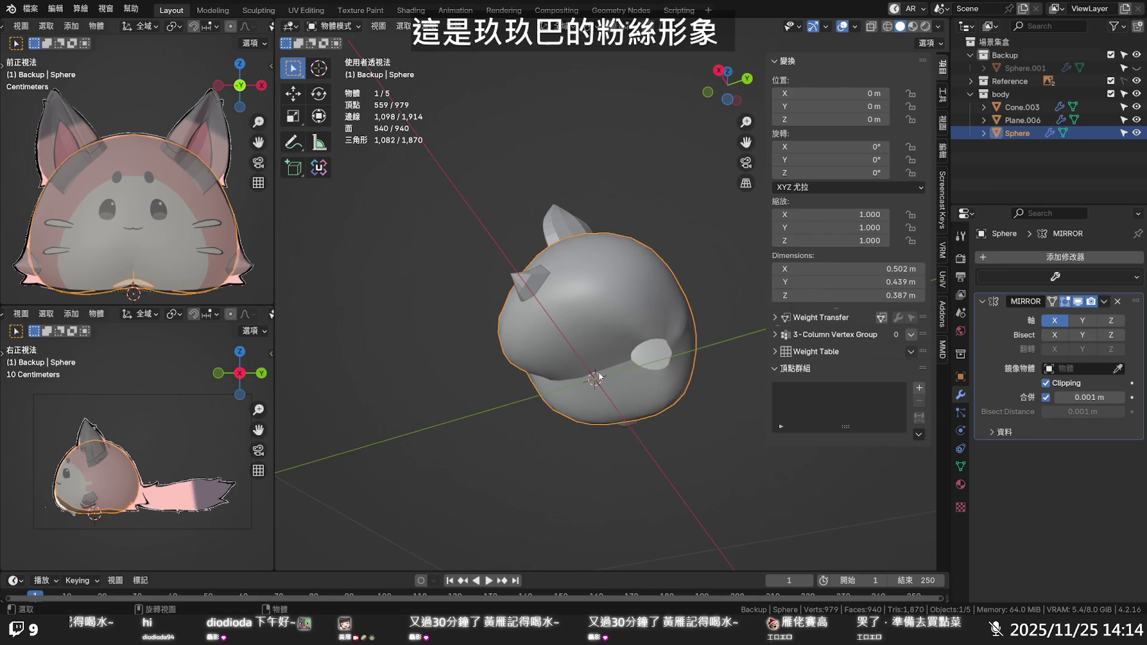
{"action": "mouse_move", "coordinate": [599, 377]}
{"action": "middle_mouse_down"}
{"action": "mouse_move", "coordinate": [552, 430]}
{"action": "mouse_move", "coordinate": [594, 416]}
{"action": "mouse_move", "coordinate": [558, 443]}
{"action": "mouse_move", "coordinate": [852, 433]}
{"action": "middle_mouse_up"}
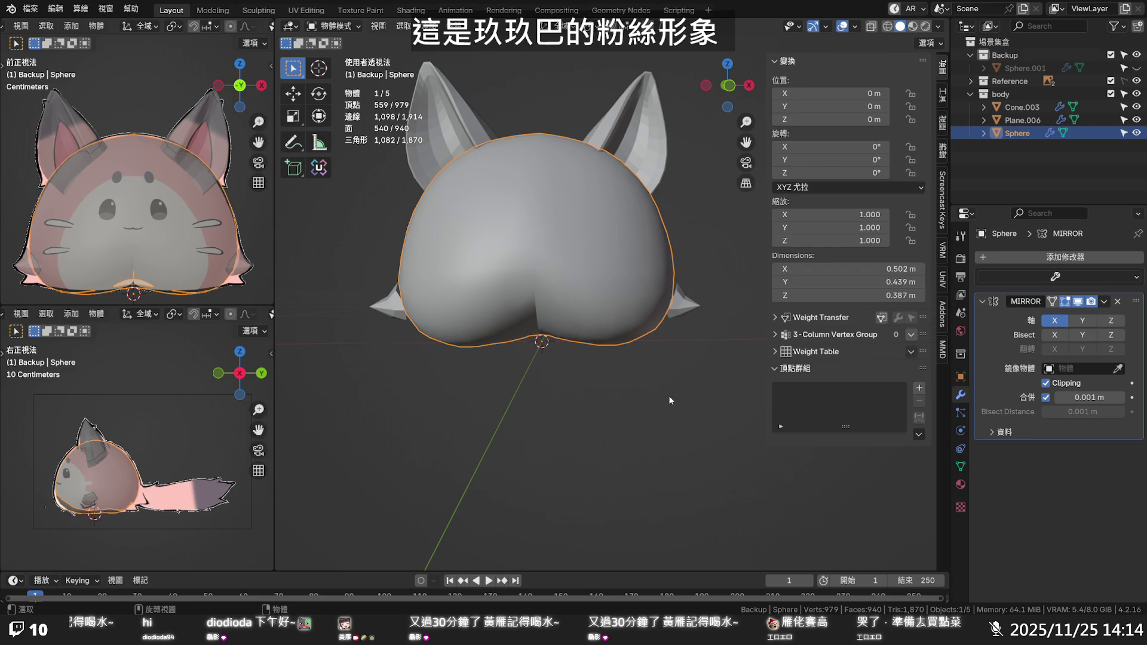
{"action": "mouse_move", "coordinate": [641, 418]}
{"action": "middle_mouse_down"}
{"action": "mouse_move", "coordinate": [582, 542]}
{"action": "mouse_move", "coordinate": [636, 423]}
{"action": "mouse_move", "coordinate": [618, 434]}
{"action": "middle_mouse_up"}
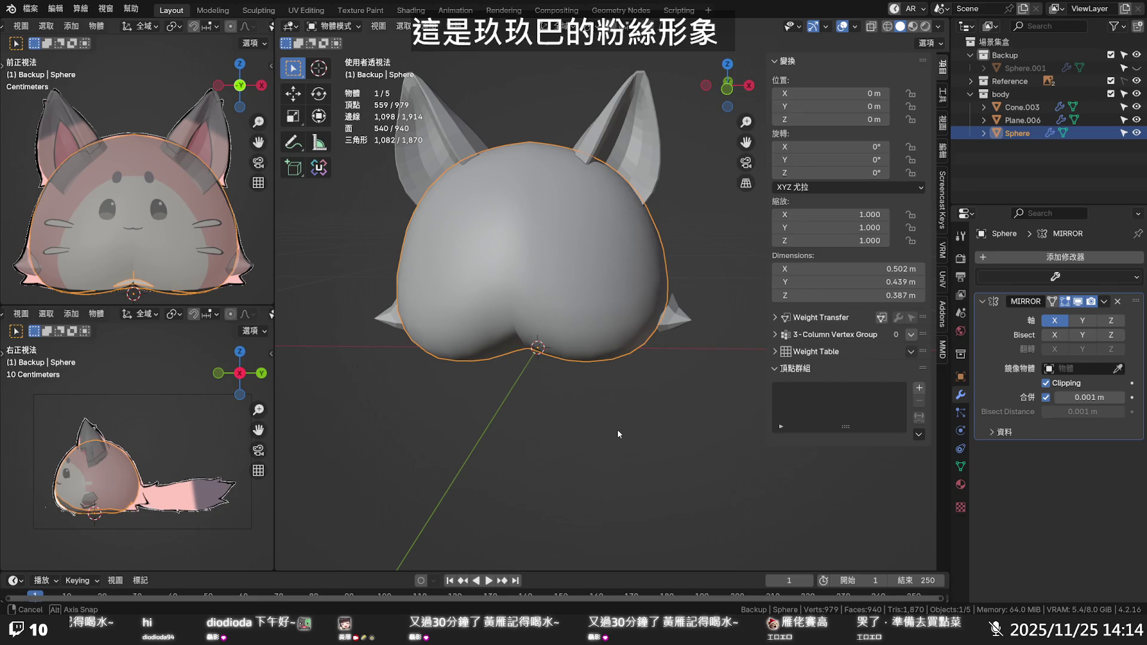
{"action": "middle_click_drag", "start_coordinate": [617, 430], "coordinate": [618, 430]}
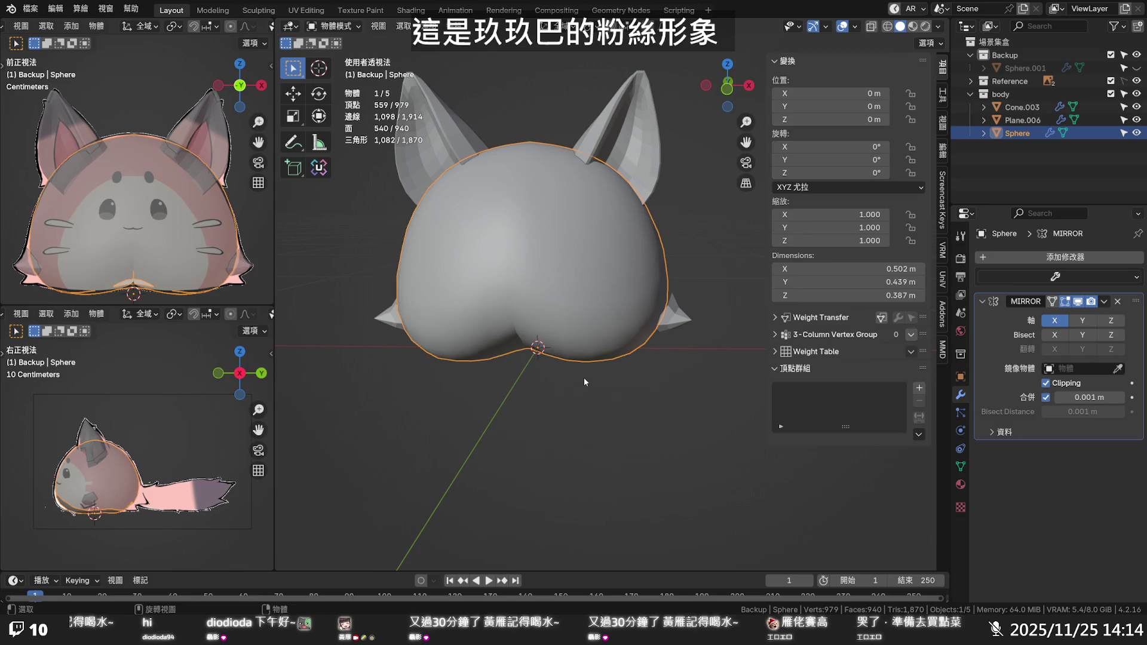
{"action": "middle_click_drag", "start_coordinate": [591, 399], "coordinate": [604, 413], "text": "shift"}
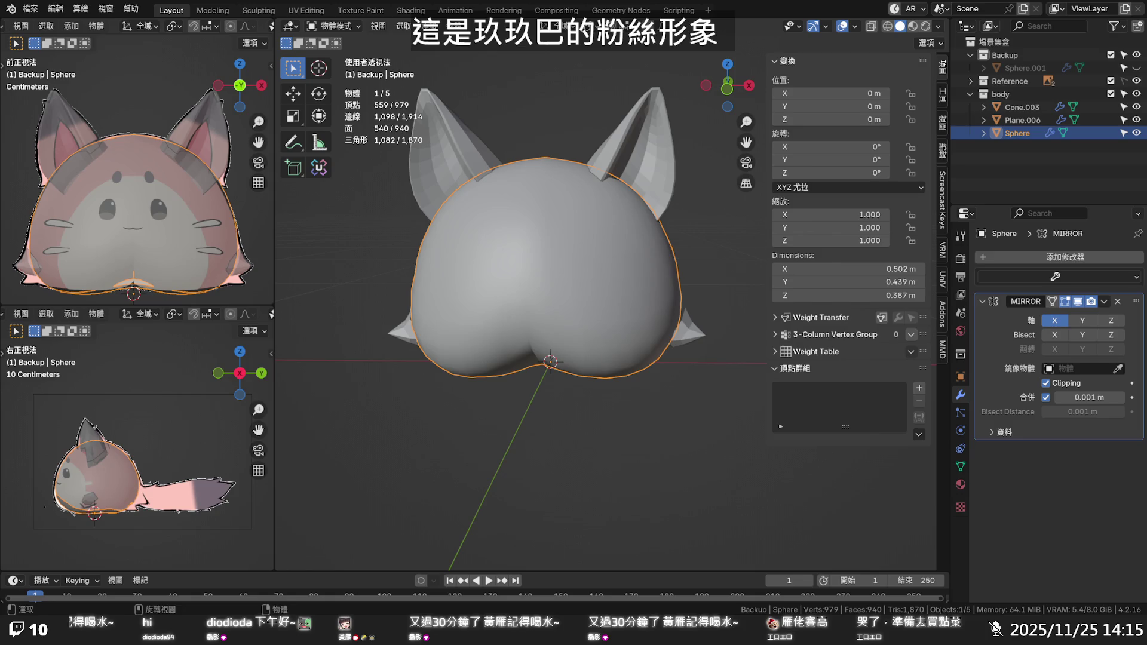
{"action": "left_click", "coordinate": [586, 546]}
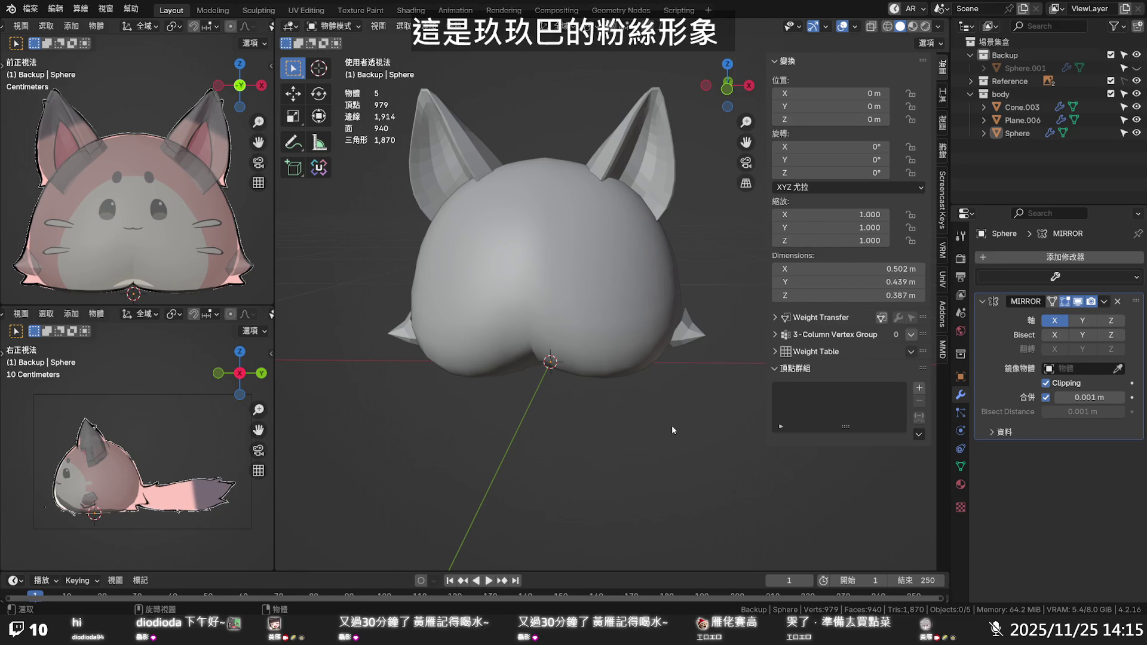
{"action": "key", "text": "ctrl+s"}
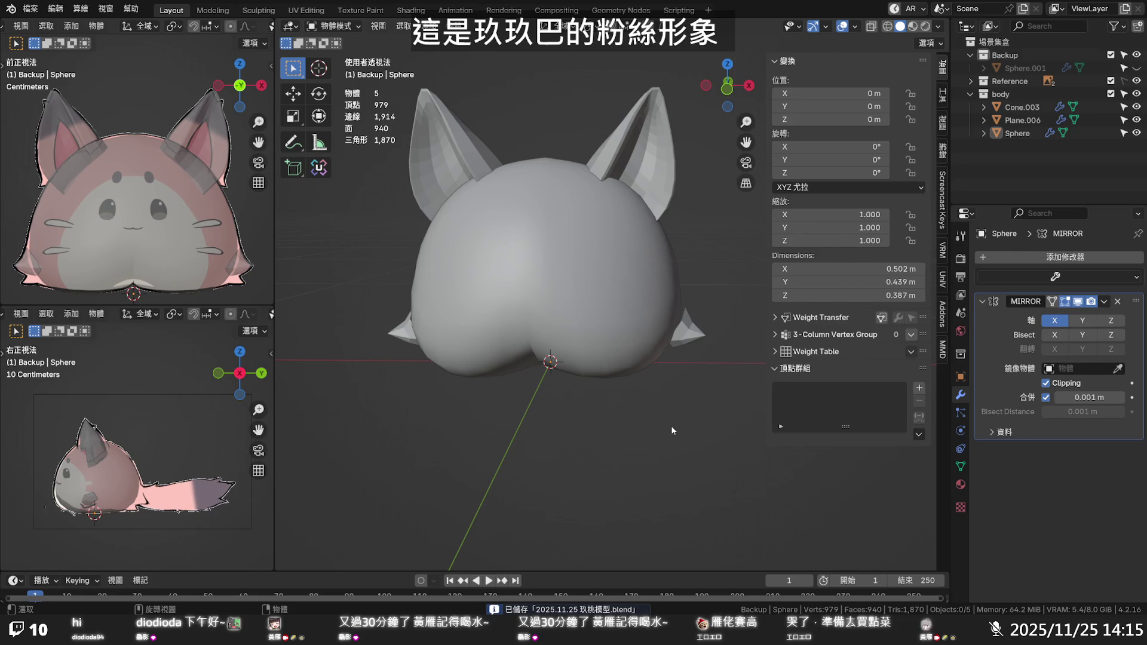
Rename the head object Sphere to 'Body' in the Outliner
{"action": "mouse_move", "coordinate": [663, 432]}
{"action": "middle_mouse_down"}
{"action": "mouse_move", "coordinate": [658, 471]}
{"action": "mouse_move", "coordinate": [612, 396]}
{"action": "mouse_move", "coordinate": [514, 368]}
{"action": "mouse_move", "coordinate": [450, 439]}
{"action": "mouse_move", "coordinate": [643, 428]}
{"action": "mouse_move", "coordinate": [597, 442]}
{"action": "middle_mouse_up"}
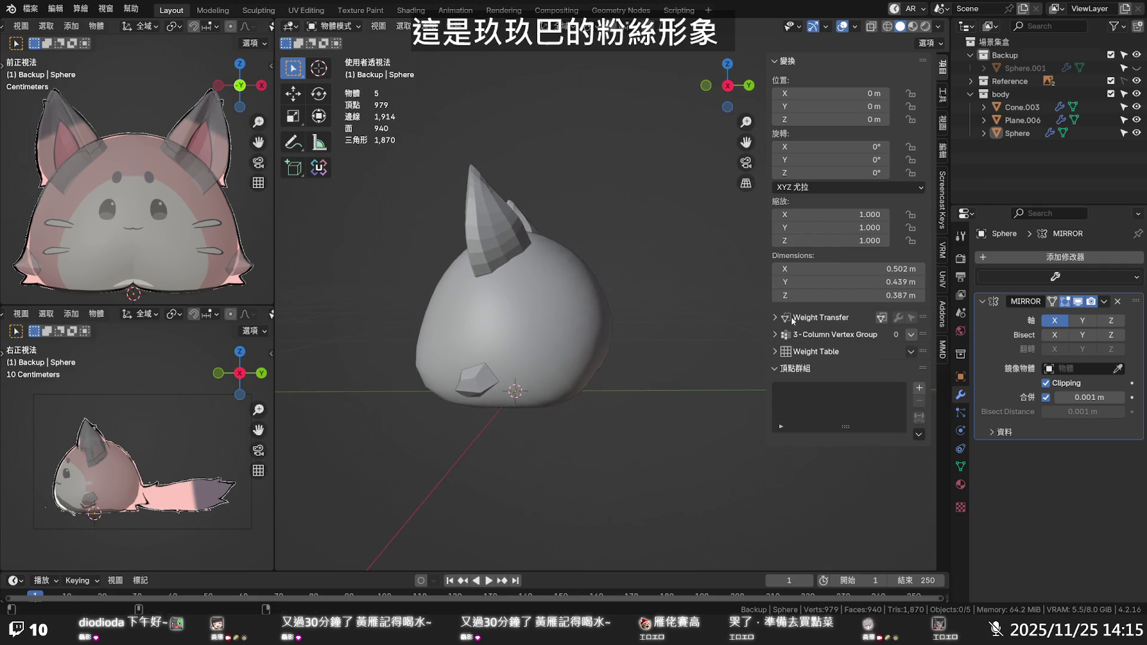
{"action": "left_click", "coordinate": [1025, 133]}
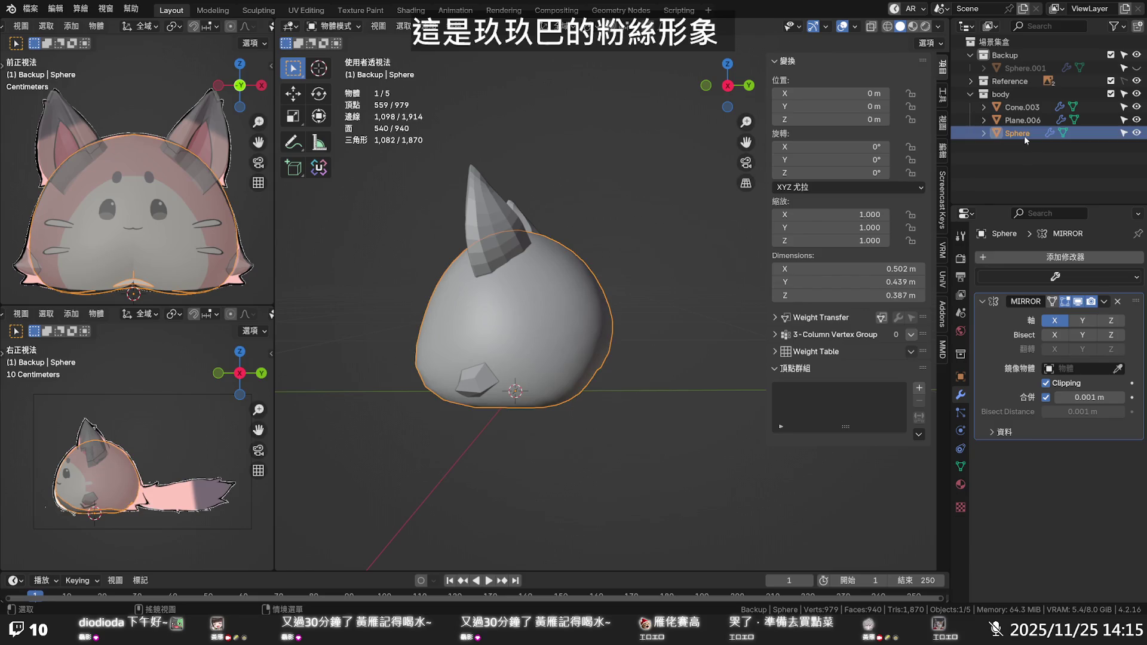
{"action": "double_click", "coordinate": [1024, 135]}
{"action": "type", "text": "B"}
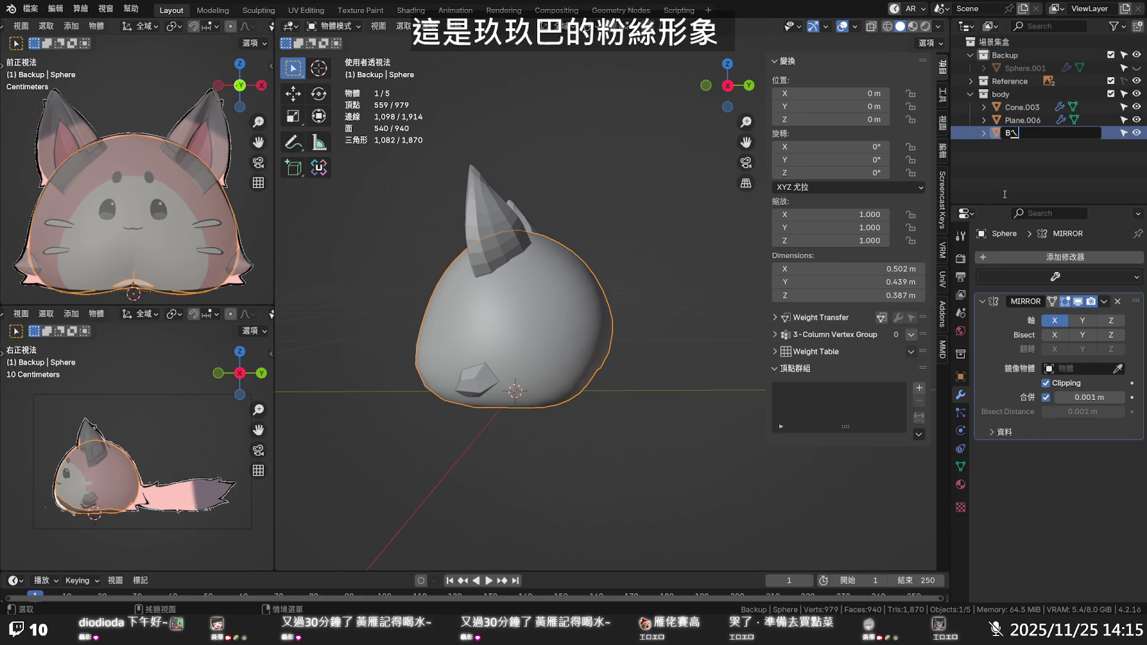
{"action": "type", "text": "ody"}
{"action": "key", "text": "Return"}
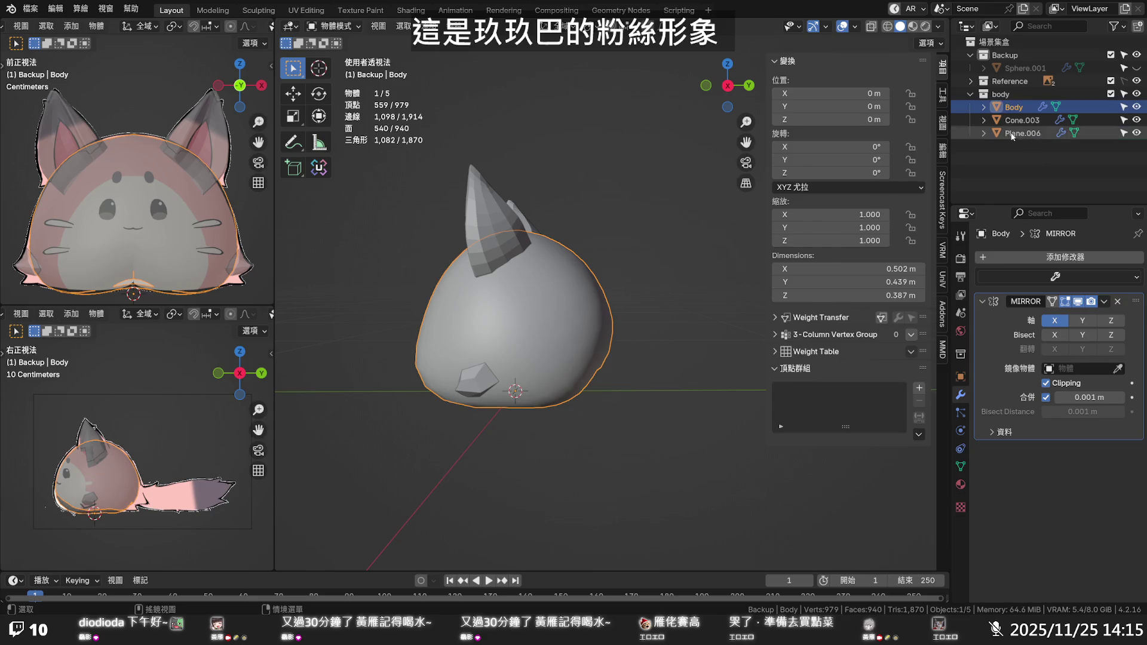
Rename the ear object Cone.003 to 'Ears', then clear the selection
{"action": "left_click", "coordinate": [1020, 120]}
{"action": "key", "text": "F2"}
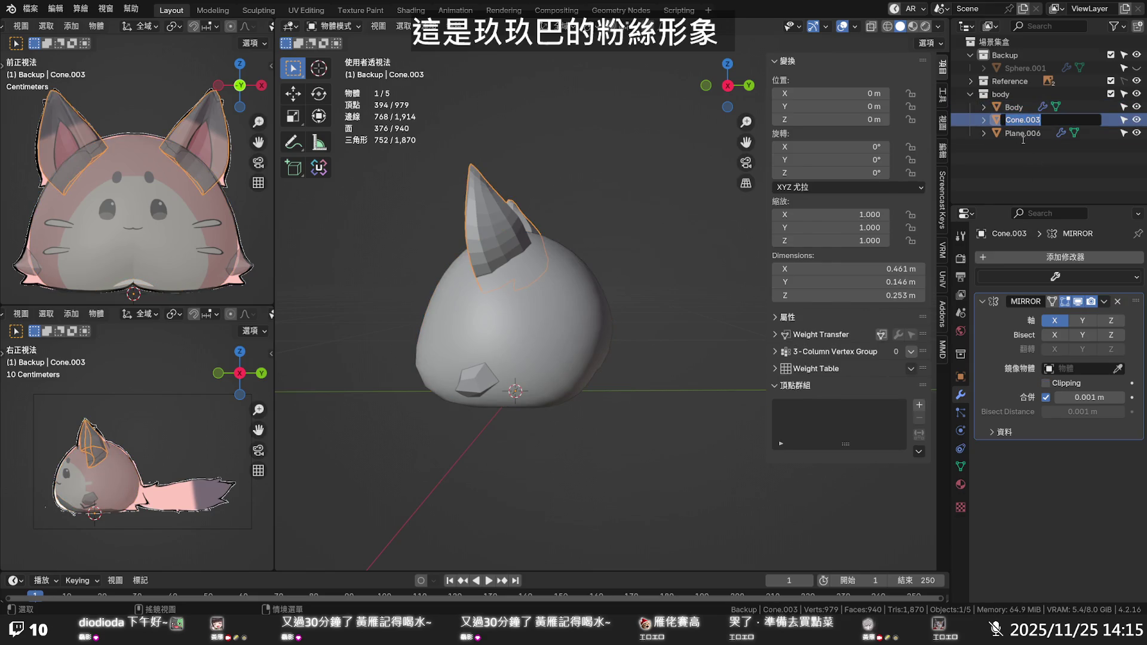
{"action": "type", "text": "Ears"}
{"action": "key", "text": "Return"}
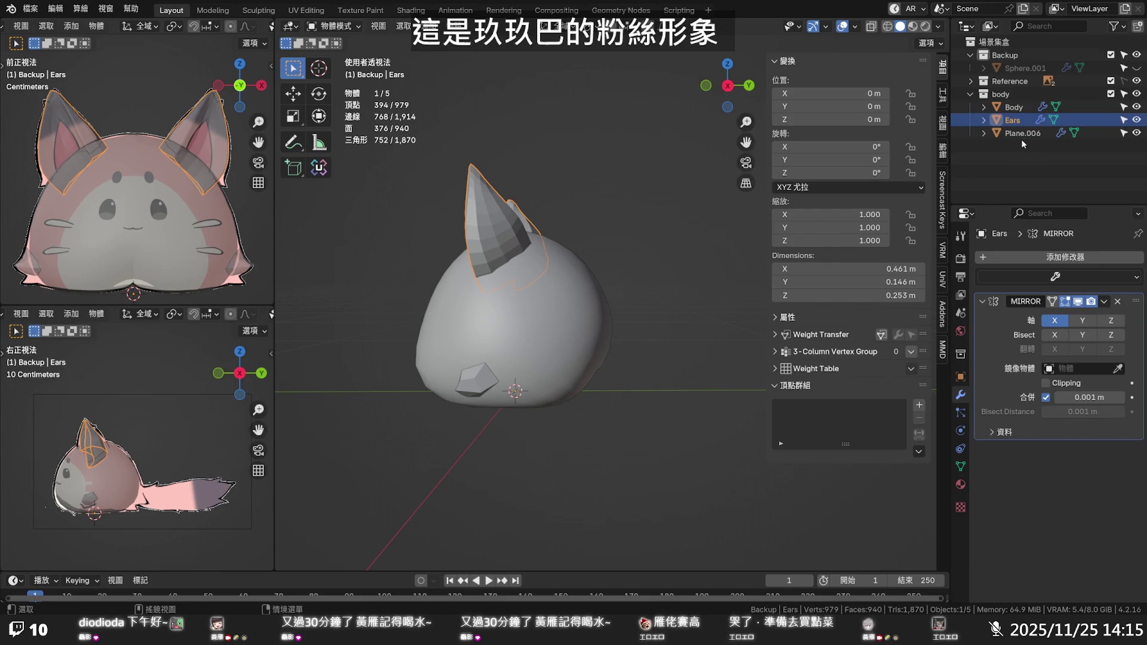
{"action": "left_click", "coordinate": [1024, 138]}
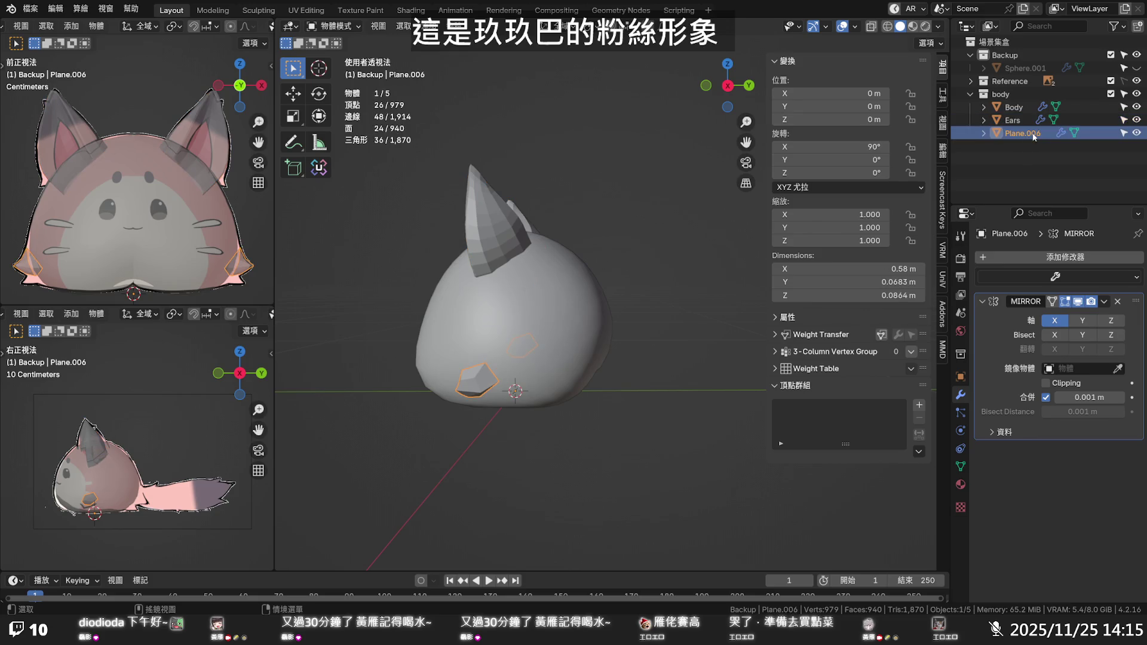
{"action": "left_click", "coordinate": [1029, 154]}
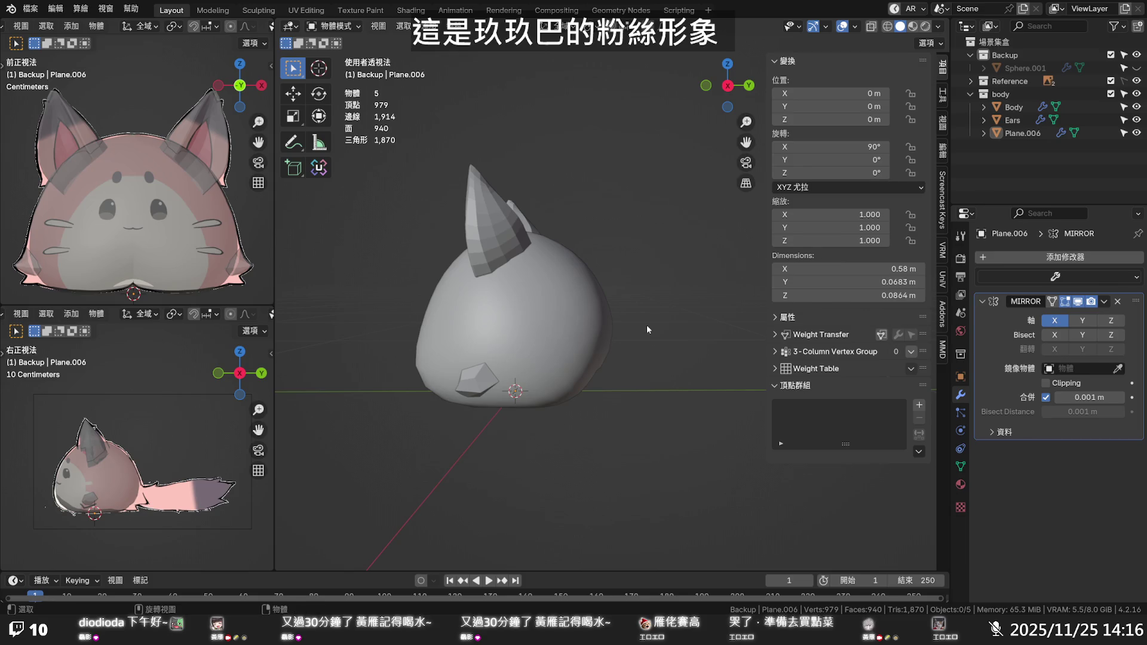
Add a new UV sphere and scale its mesh in Edit Mode to about 0.2132
{"action": "key", "text": "shift+a"}
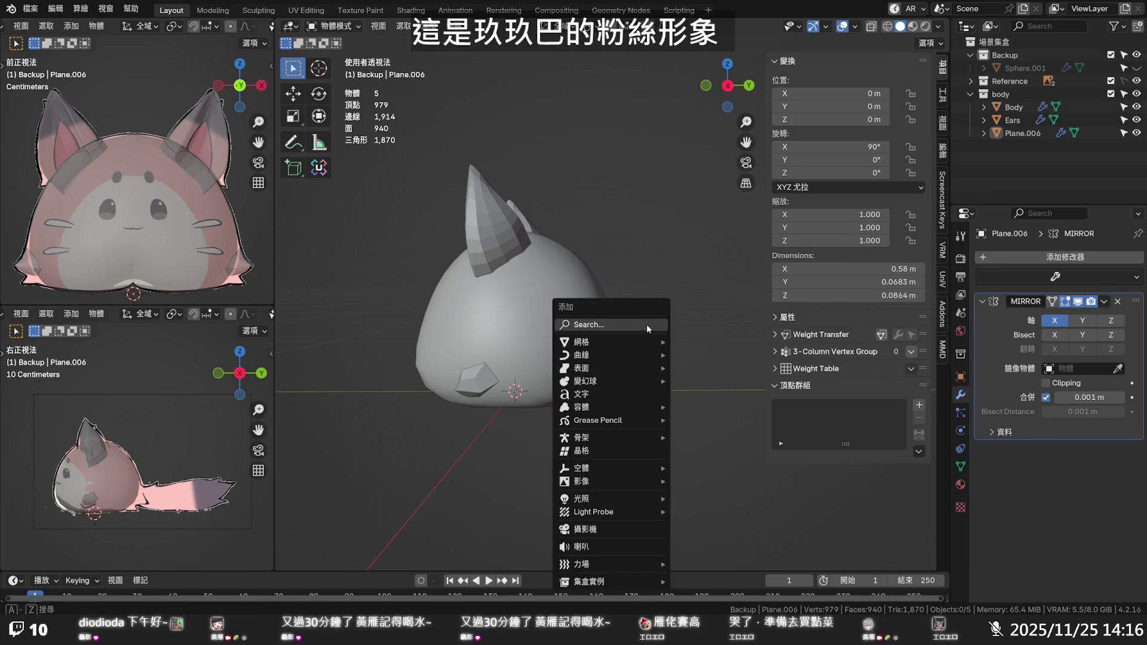
{"action": "mouse_move", "coordinate": [648, 343]}
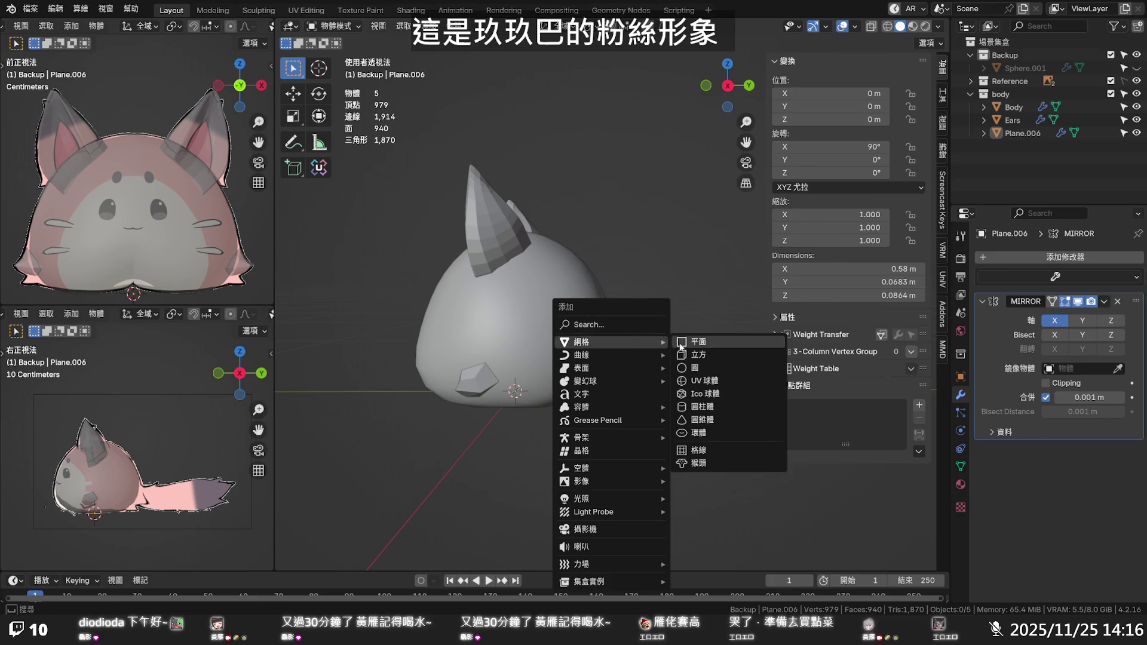
{"action": "left_click", "coordinate": [698, 381]}
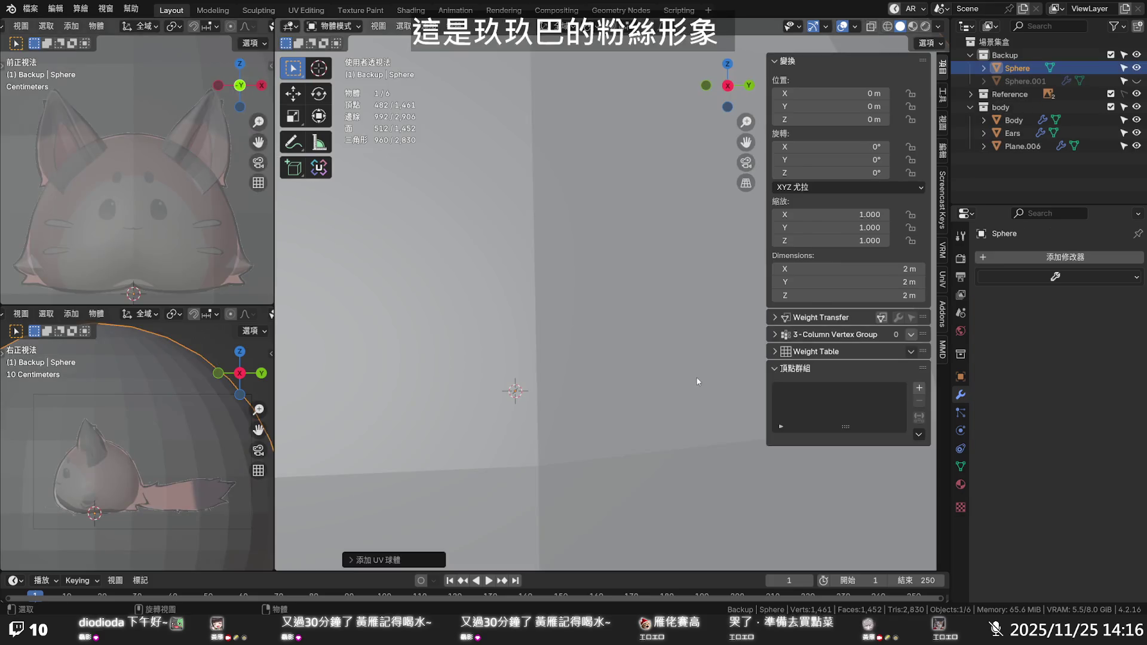
{"action": "scroll", "coordinate": [671, 337], "scroll_direction": "down", "scroll_amount": 5}
{"action": "key", "text": "Tab"}
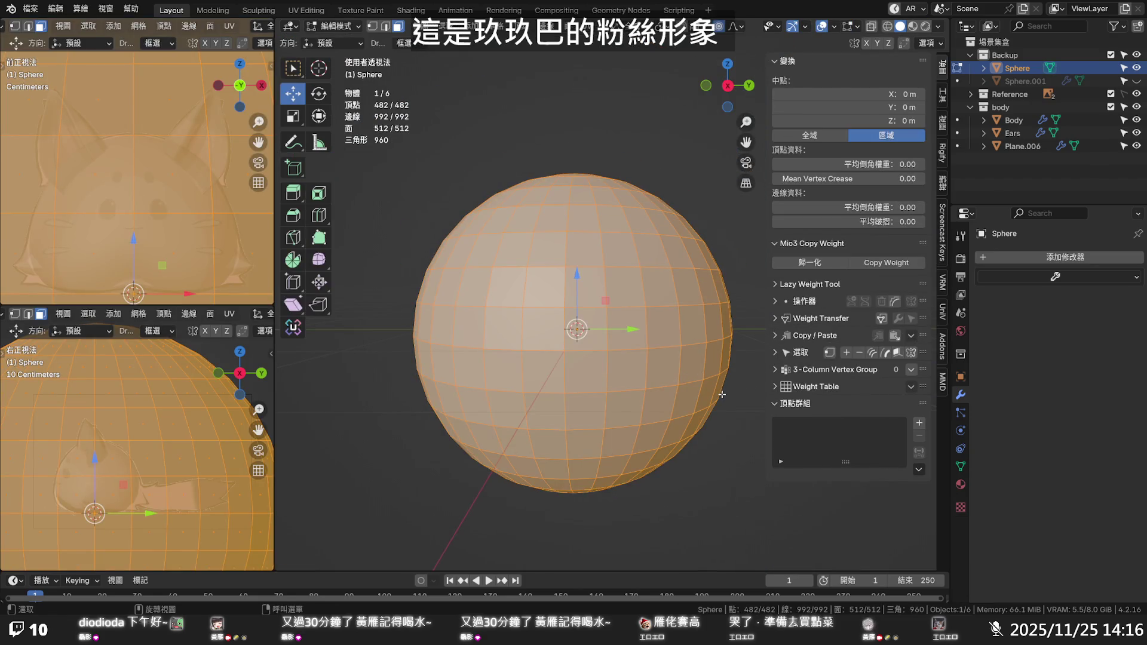
{"action": "key", "text": "s"}
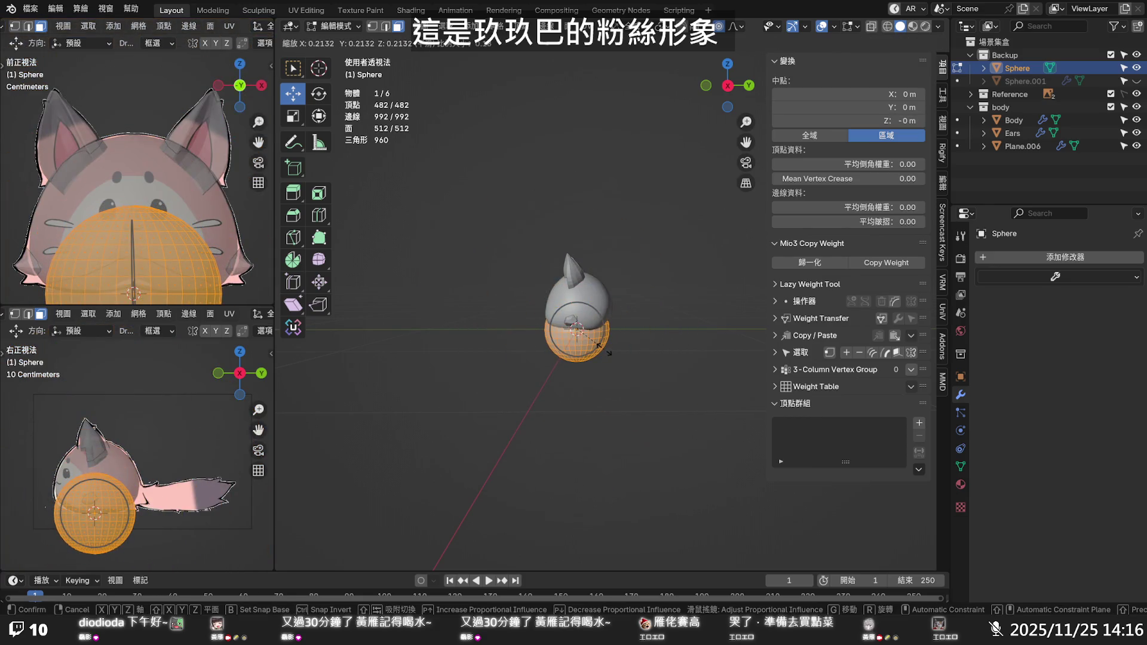